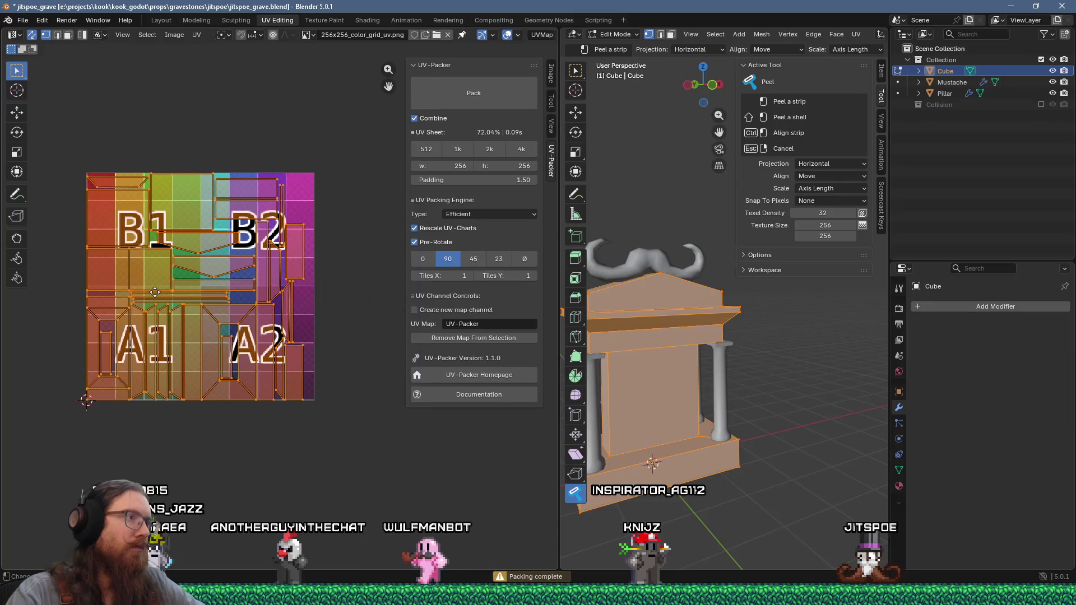
Undo the UV pack and widen the UV editor to frame the gravestone's unpacked islands.
key("ctrl+z")
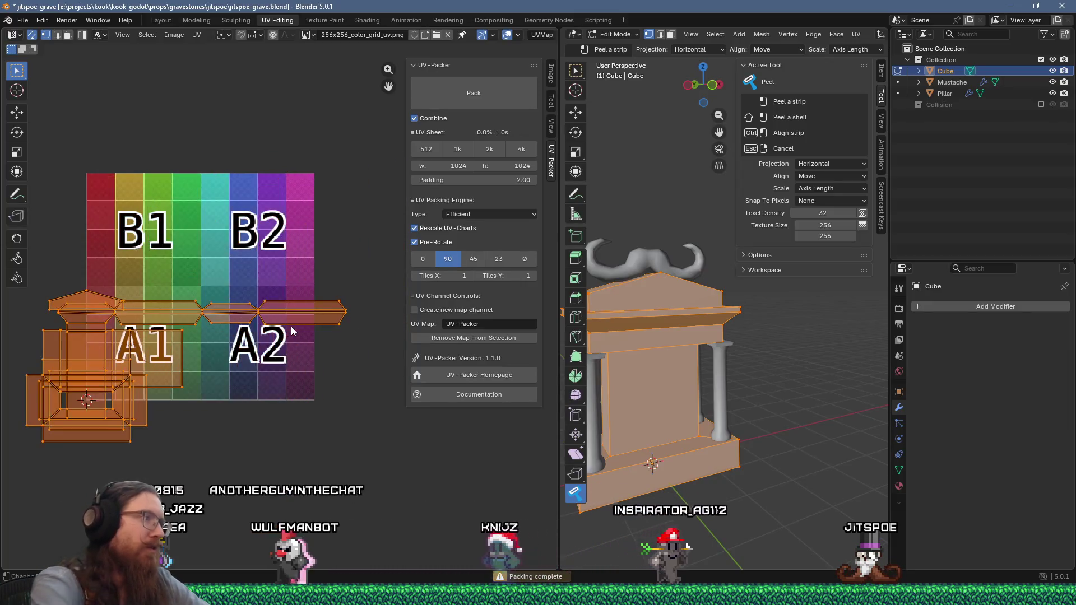
left_click_drag(559, 448, 796, 448)
scroll(396, 319, "up", 3)
mouse_move(190, 400)
middle_mouse_down()
mouse_move(441, 365)
mouse_move(363, 345)
middle_mouse_up()
scroll(441, 366, "down", 3)
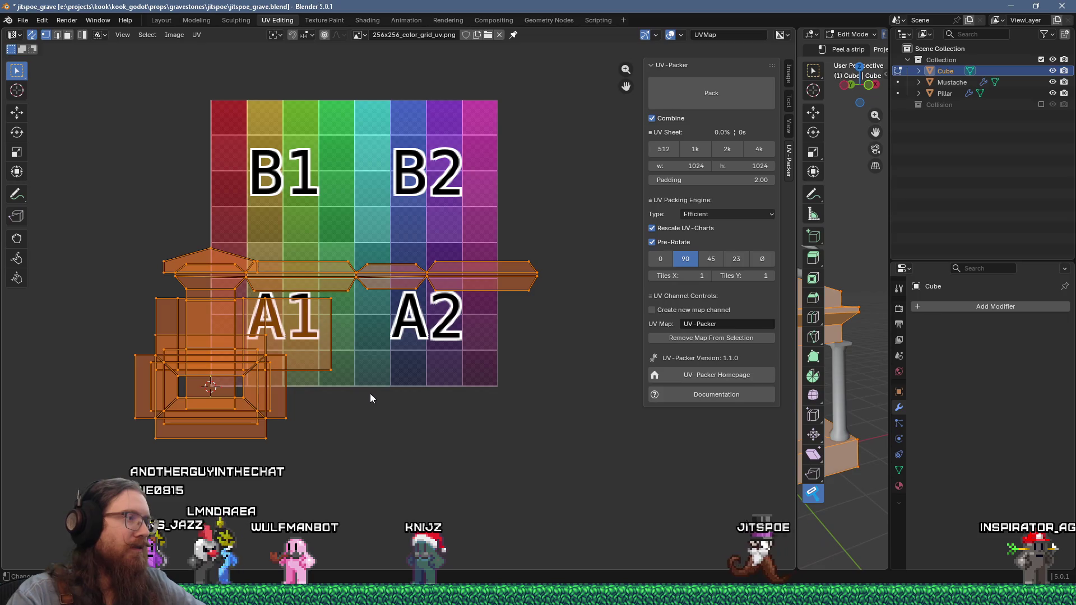
Shift the islands onto the texture and place one box-shaped island over tile A1.
key("g")
left_click(426, 306)
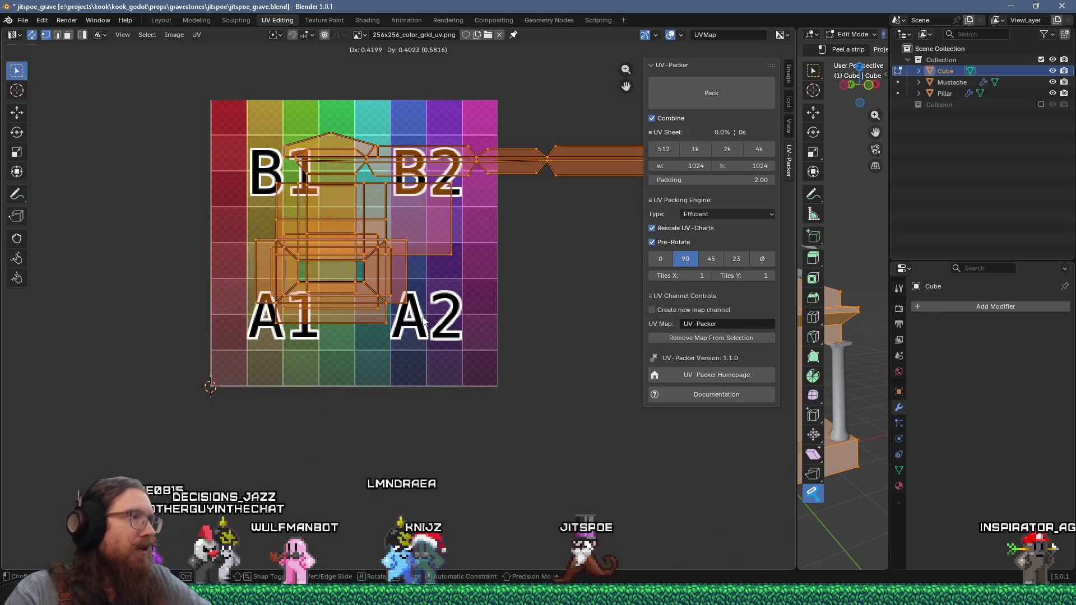
key("4")
left_click(397, 279)
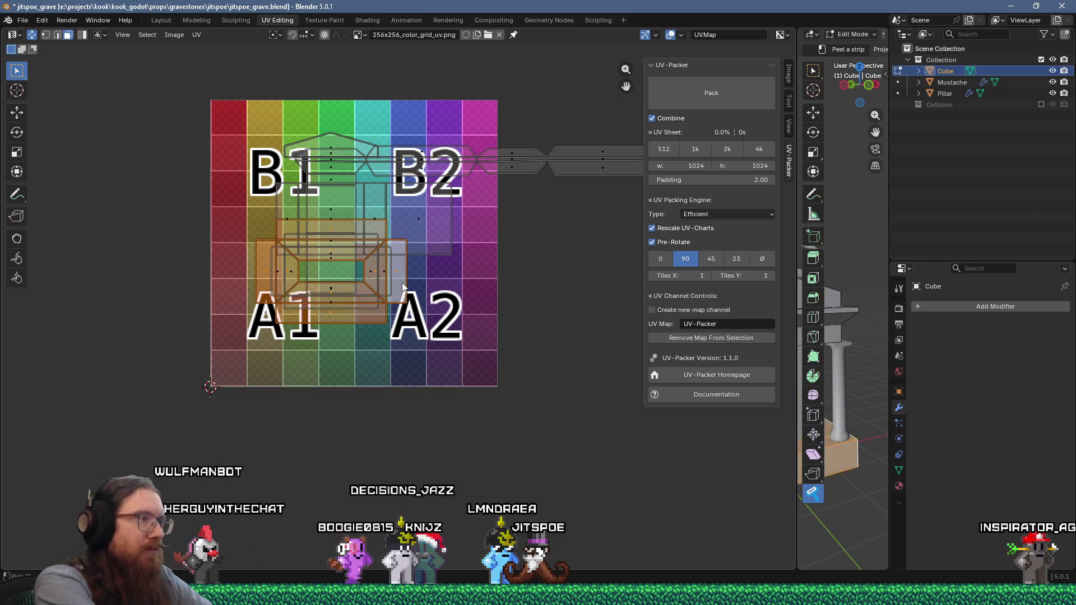
key("g")
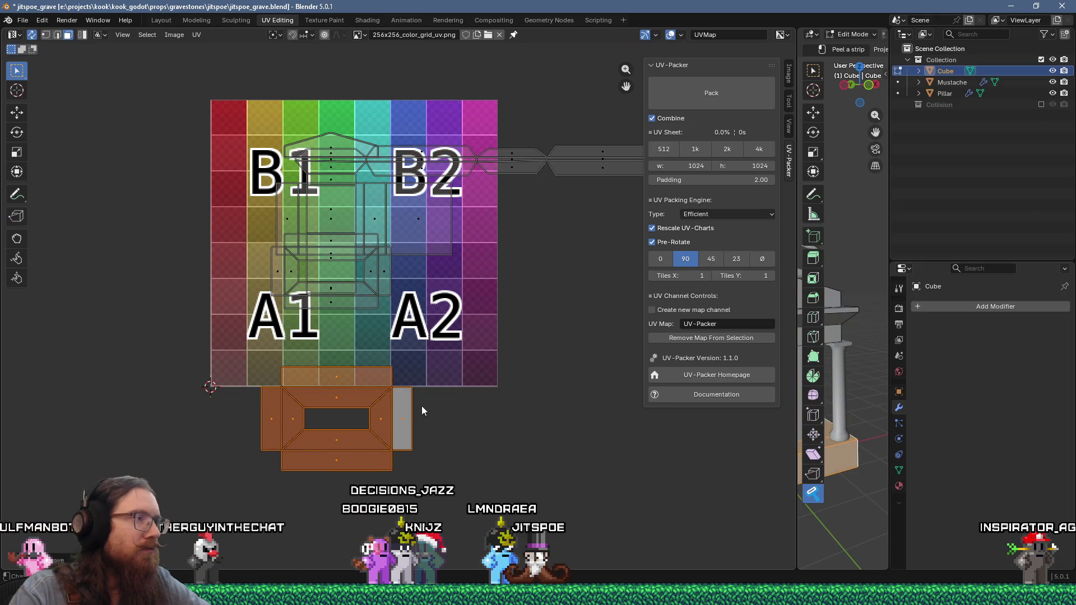
scroll(344, 384, "up", 1)
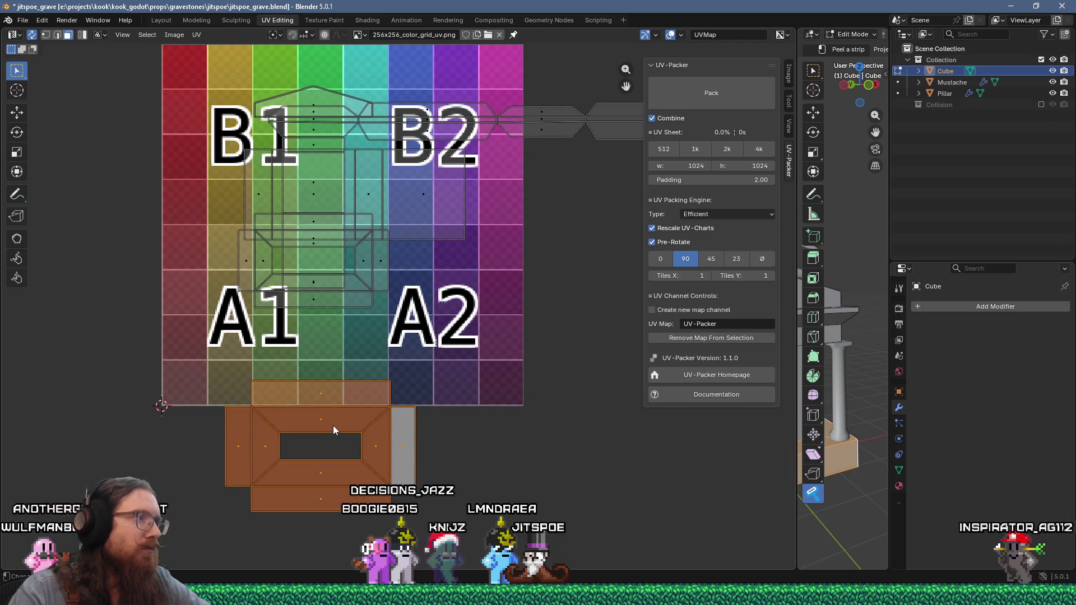
scroll(333, 425, "up", 1)
mouse_move(332, 430)
left_mouse_down()
mouse_move(302, 331)
mouse_move(256, 292)
left_mouse_up()
Nudge the box-shaped island so it lines up precisely over A1.
mouse_move(181, 280)
middle_mouse_down()
mouse_move(321, 258)
mouse_move(421, 285)
middle_mouse_up()
scroll(321, 257, "up", 3)
left_click_drag(421, 285, 406, 282)
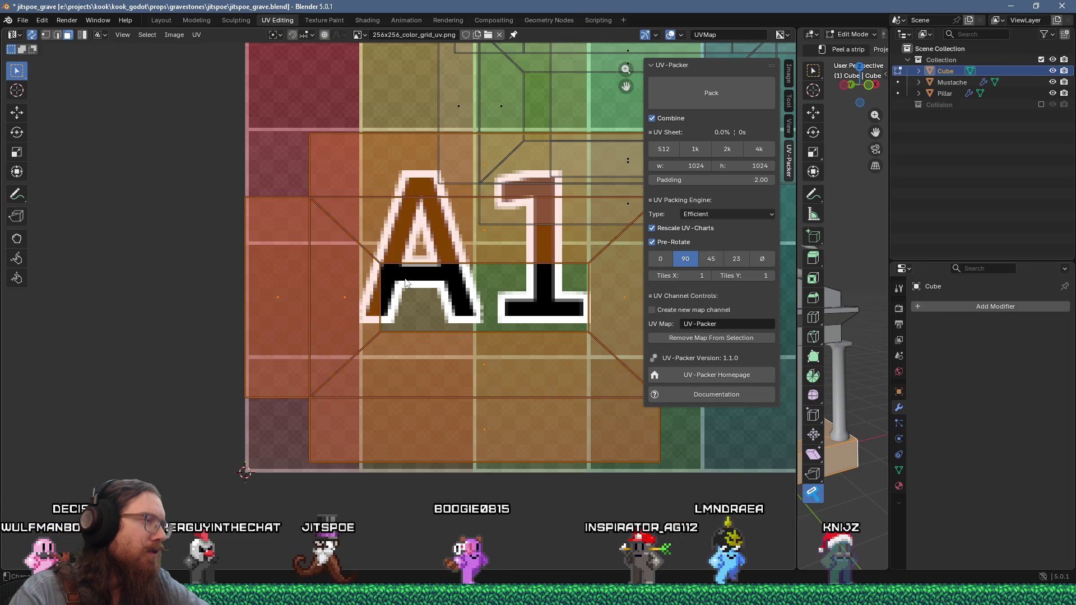
scroll(418, 280, "down", 5)
middle_click_drag(418, 280, 298, 295)
scroll(336, 292, "up", 2)
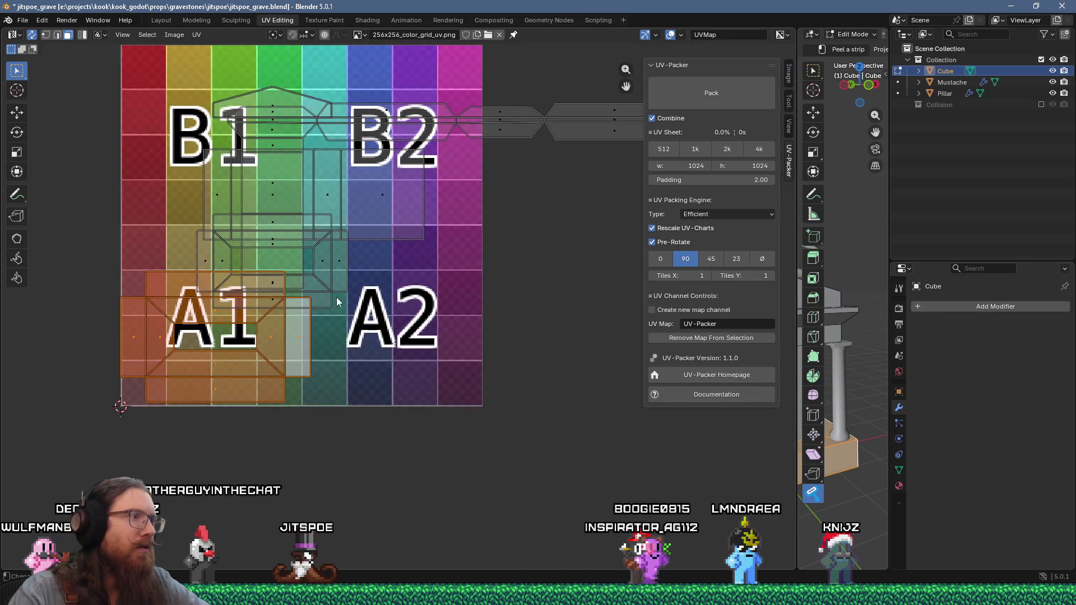
Move the sliver, square and small leftover islands down below the texture.
left_click(328, 279)
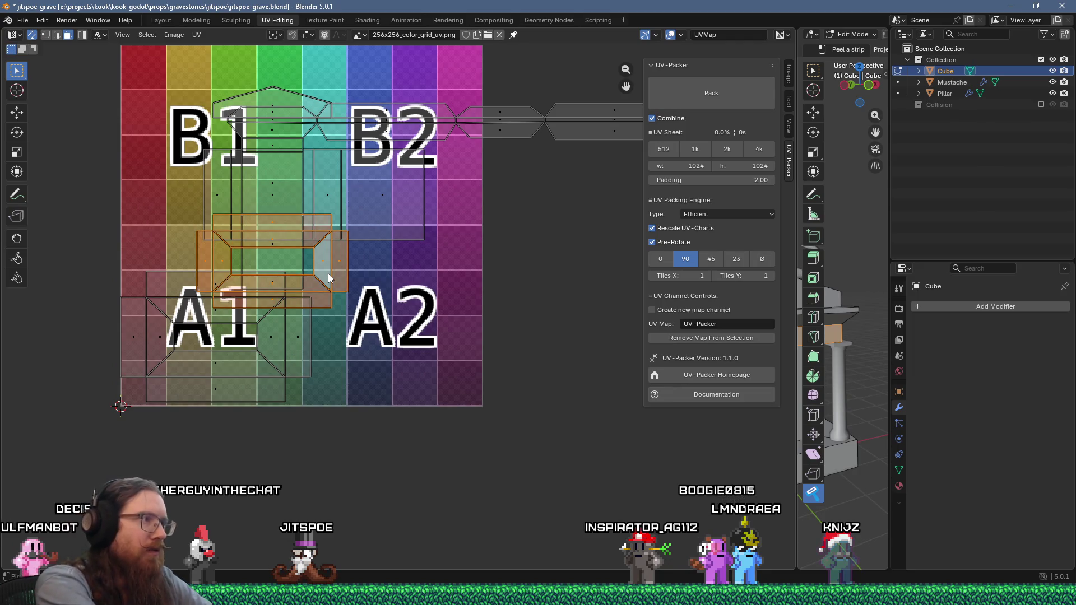
left_click_drag(328, 279, 345, 524)
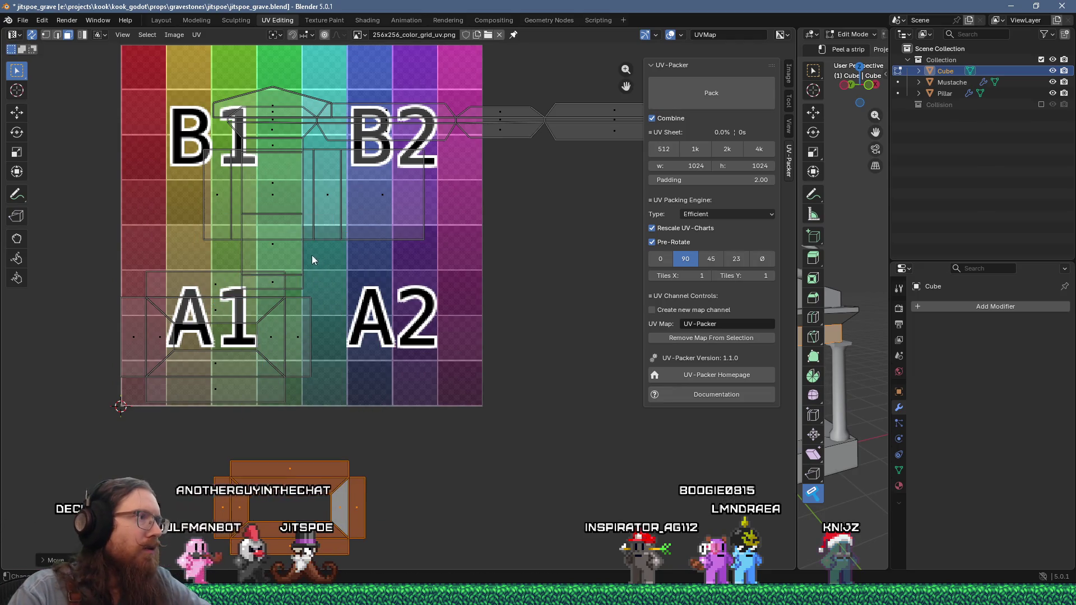
left_click(284, 254)
mouse_move(285, 250)
left_mouse_down()
mouse_move(374, 290)
mouse_move(507, 526)
left_mouse_up()
mouse_move(459, 226)
left_mouse_down()
mouse_move(620, 319)
mouse_move(796, 482)
mouse_move(759, 497)
left_mouse_up()
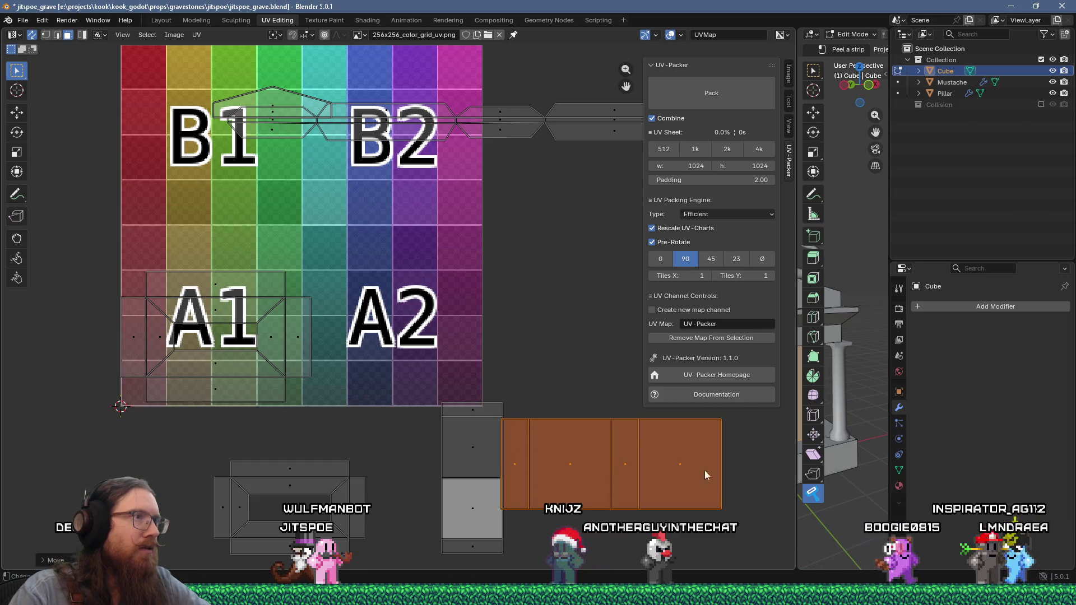
Move the two roof islands side by side above the texture.
scroll(576, 392, "down", 3)
scroll(447, 307, "up", 2)
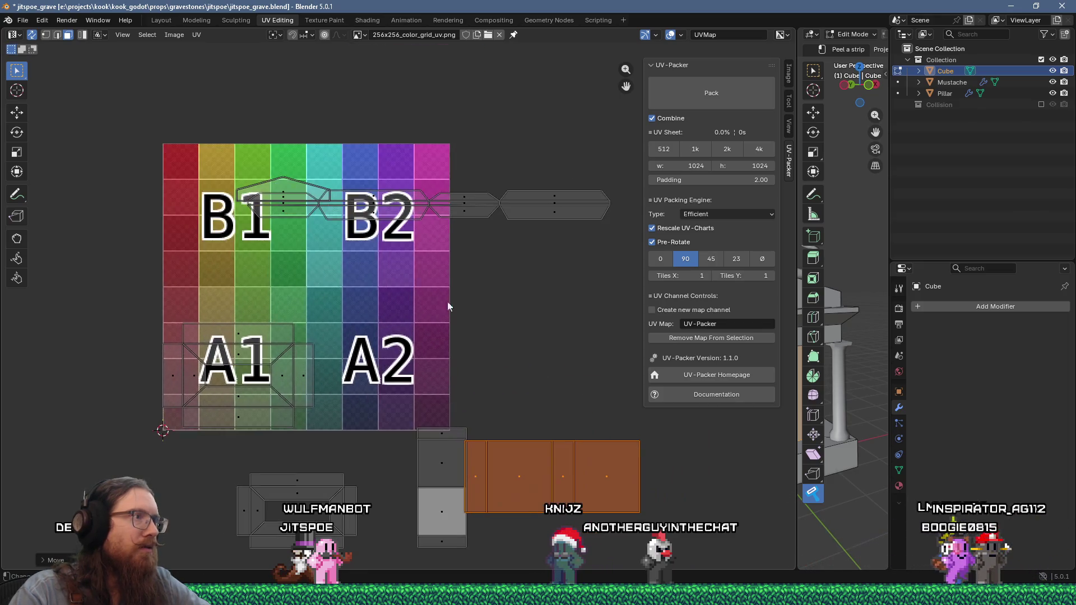
left_click(294, 184)
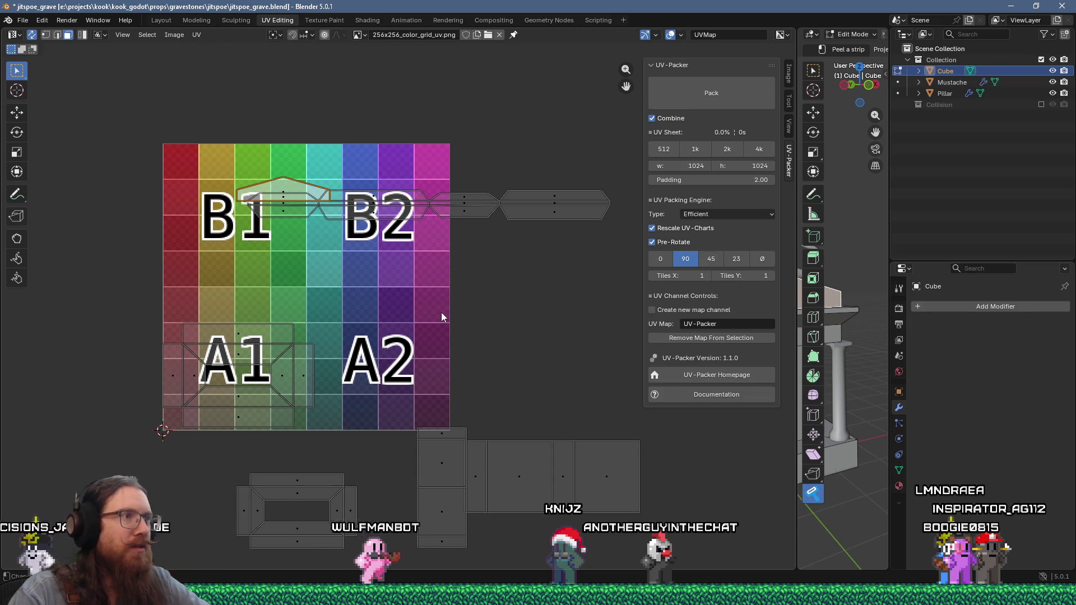
key("g")
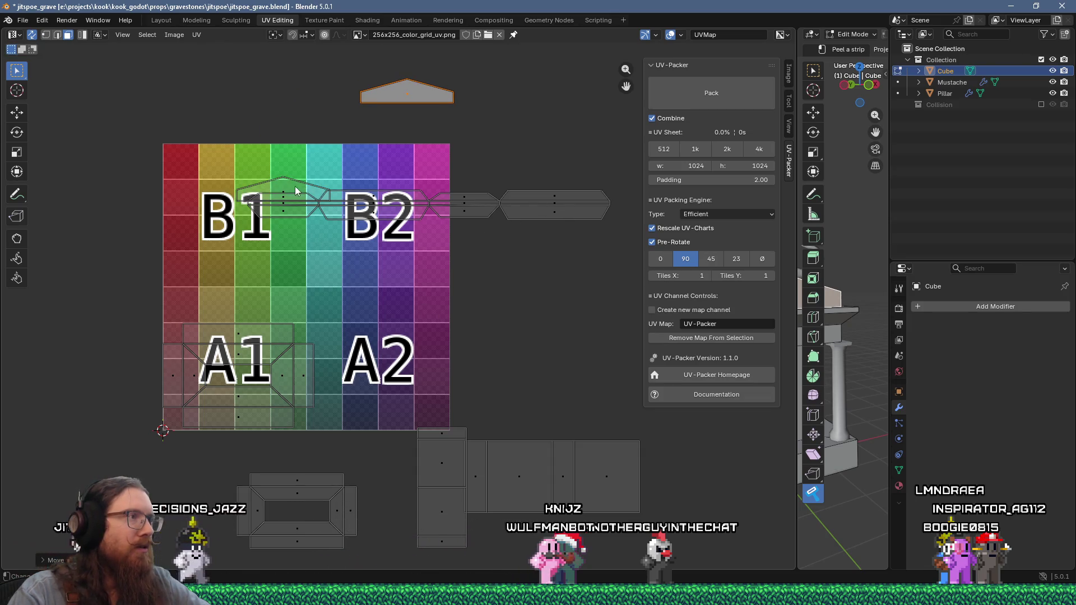
left_click(295, 190)
key("g")
Move the long UV strip to the right of the texture.
left_click_drag(429, 226, 523, 261)
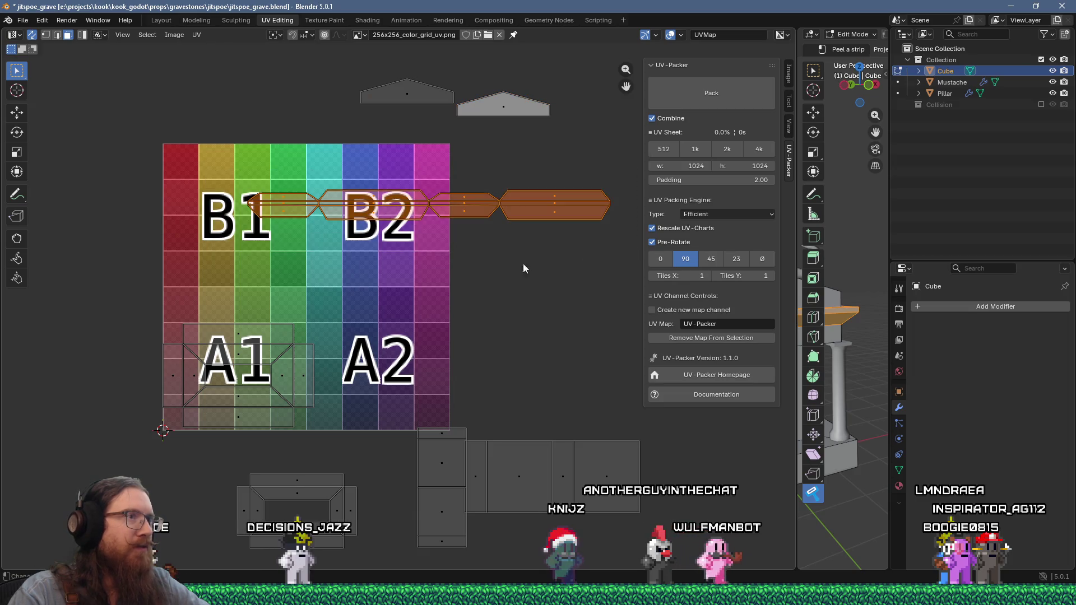
scroll(310, 287, "down", 3)
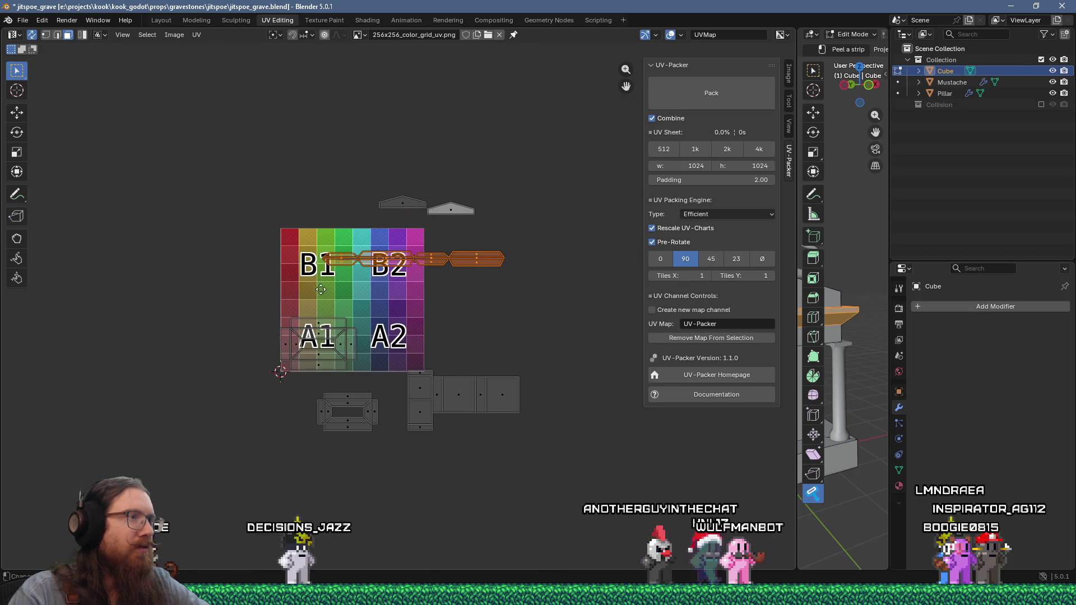
key("g")
left_click(457, 290)
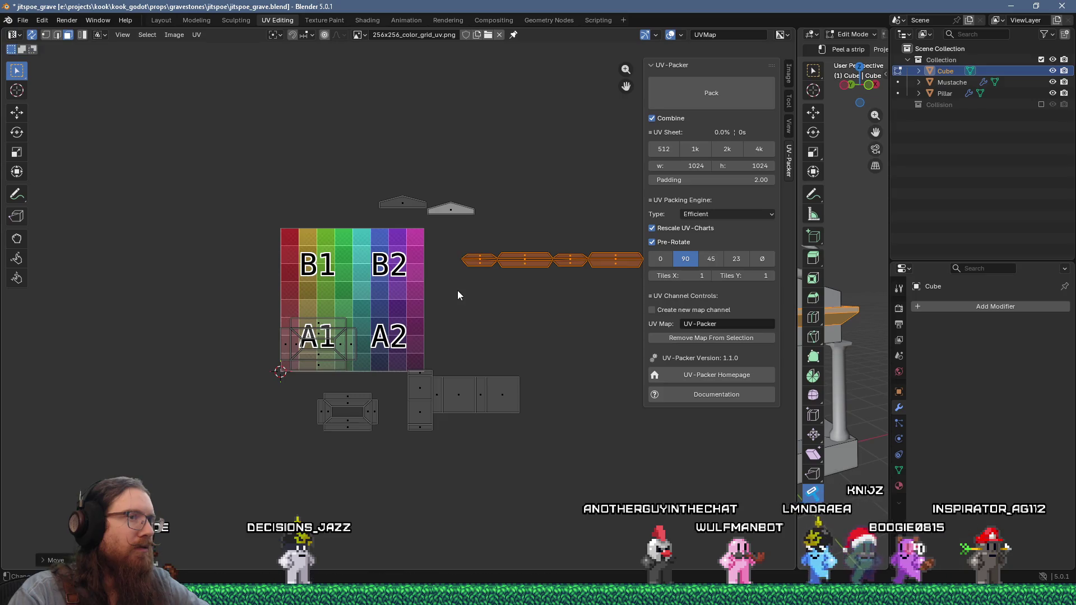
scroll(421, 370, "up", 1)
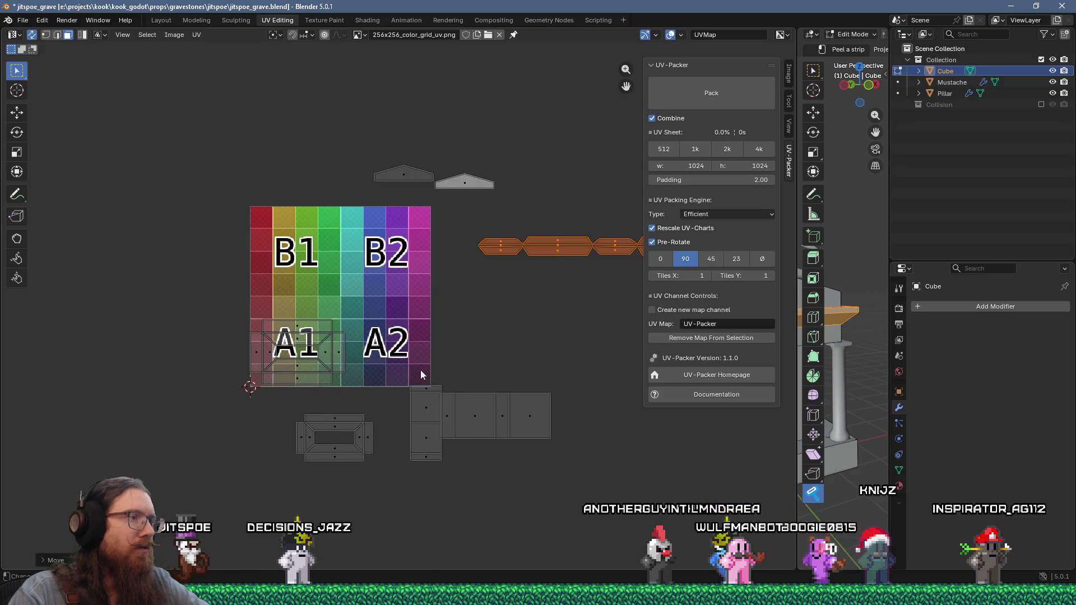
Shift the whole panel strip below the texture further right, then inspect the A1 area.
left_click(479, 425)
key("ctrl+l")
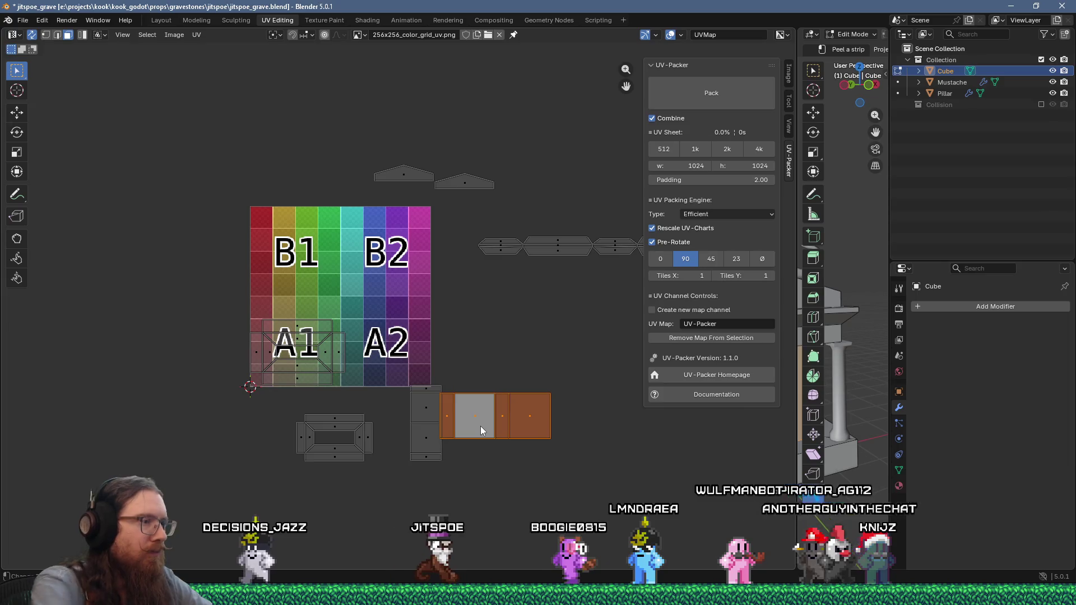
key("g")
left_click(524, 426)
scroll(351, 394, "up", 3)
middle_click_drag(352, 394, 489, 338)
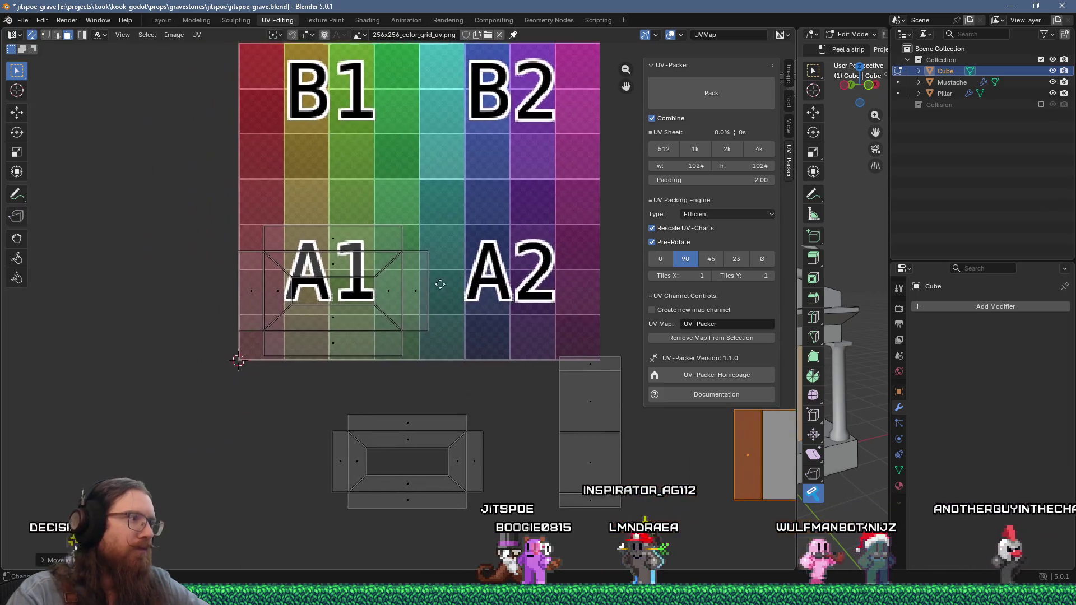
scroll(344, 324, "up", 2)
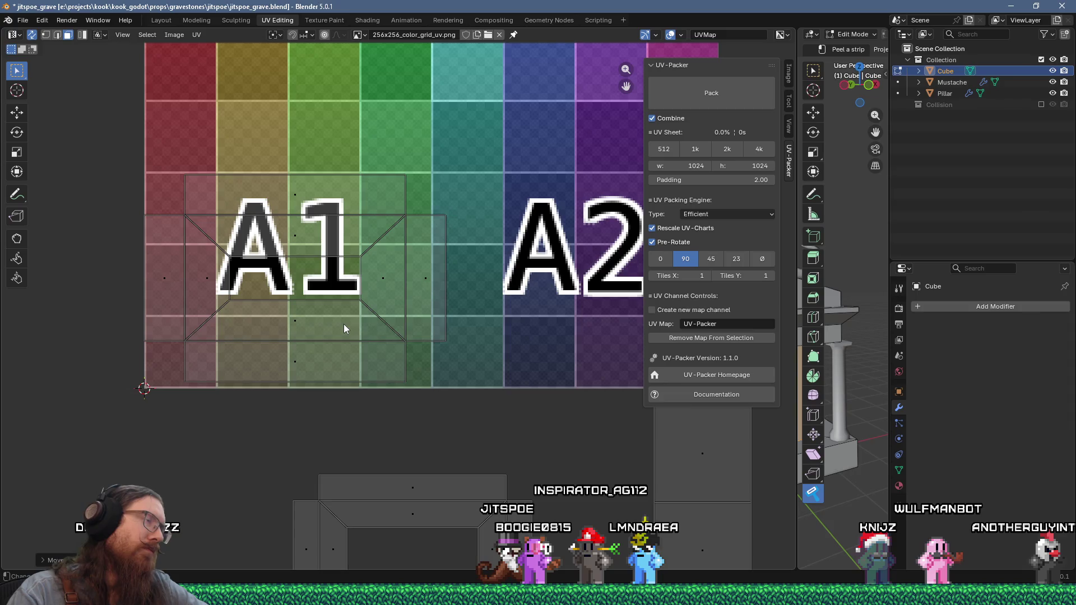
Widen the 3D viewport and orbit the gravestone model slightly.
scroll(344, 323, "down", 5)
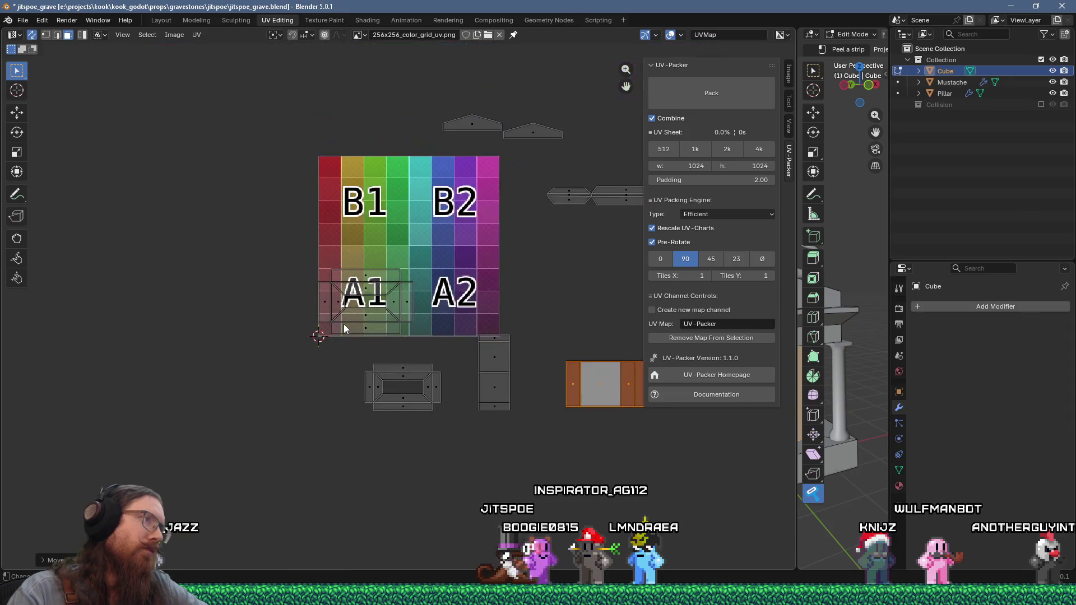
scroll(492, 313, "right", 5, "ctrl")
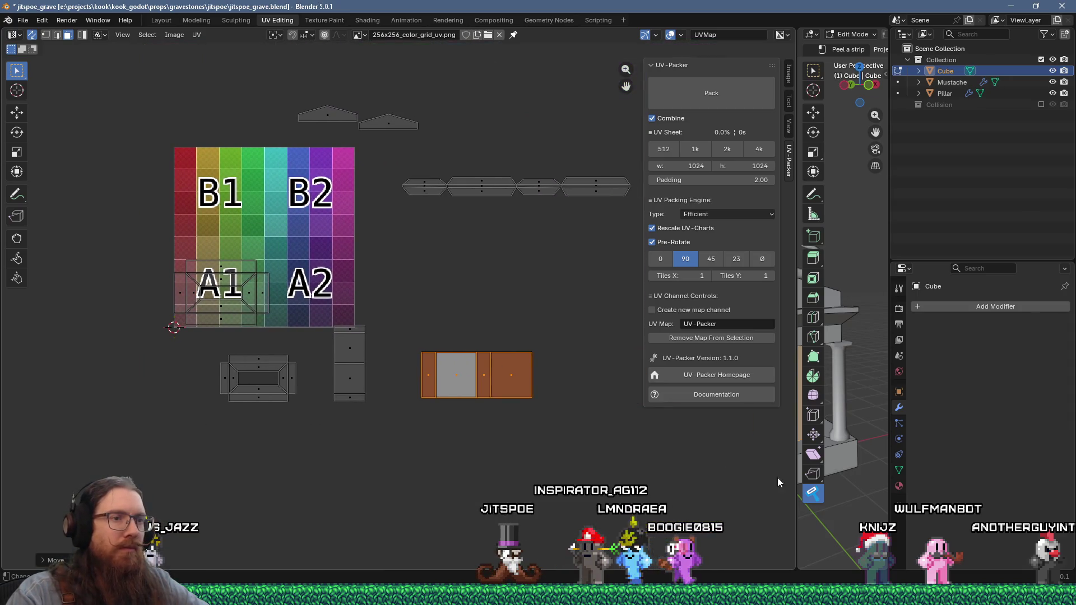
left_click_drag(795, 489, 539, 489)
mouse_move(739, 417)
middle_mouse_down()
mouse_move(757, 413)
mouse_move(698, 463)
mouse_move(687, 453)
mouse_move(701, 430)
mouse_move(663, 443)
middle_mouse_up()
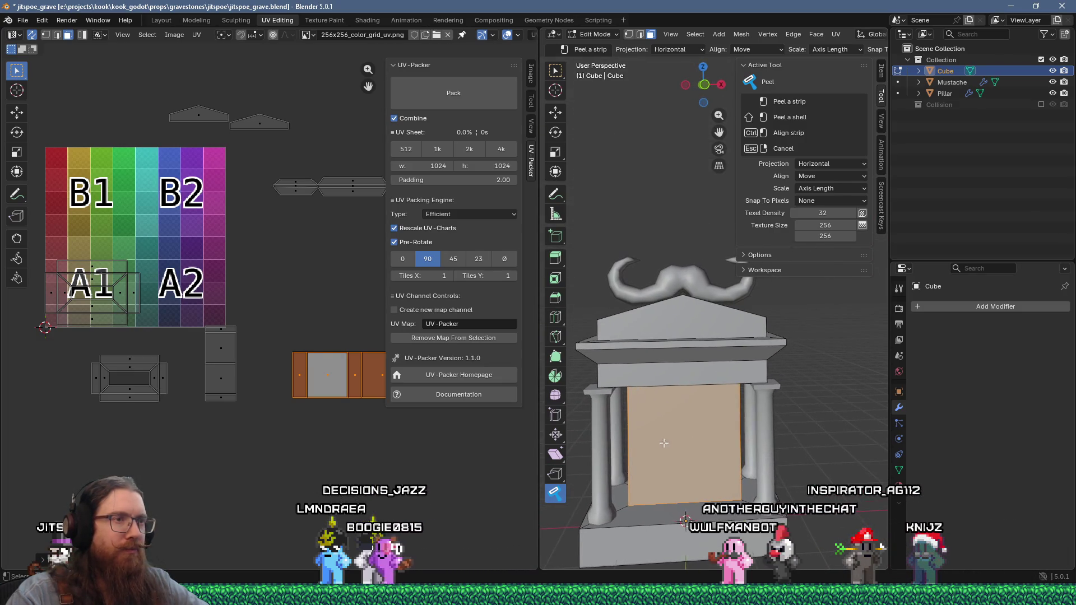
Bring up the open-windows list with Alt+Tab to switch applications.
key("alt+Tab")
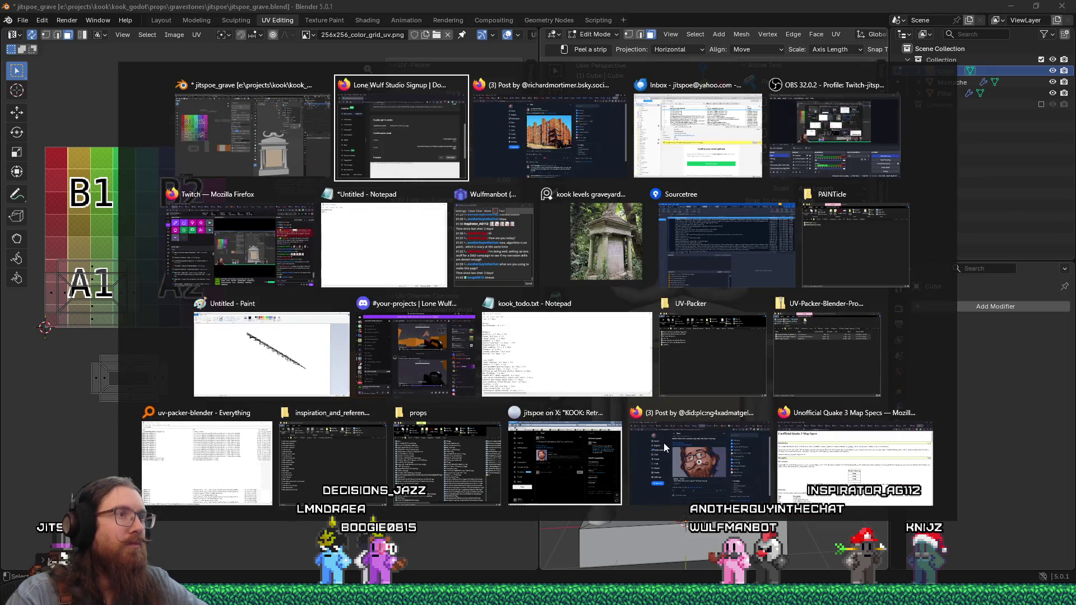
left_click(603, 235)
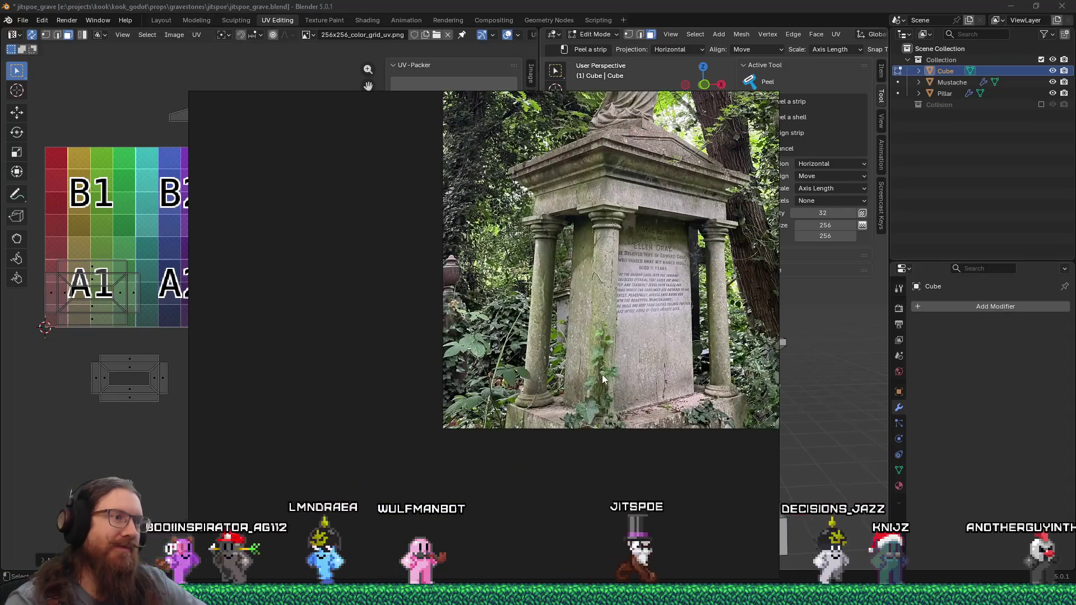
key("alt+Tab")
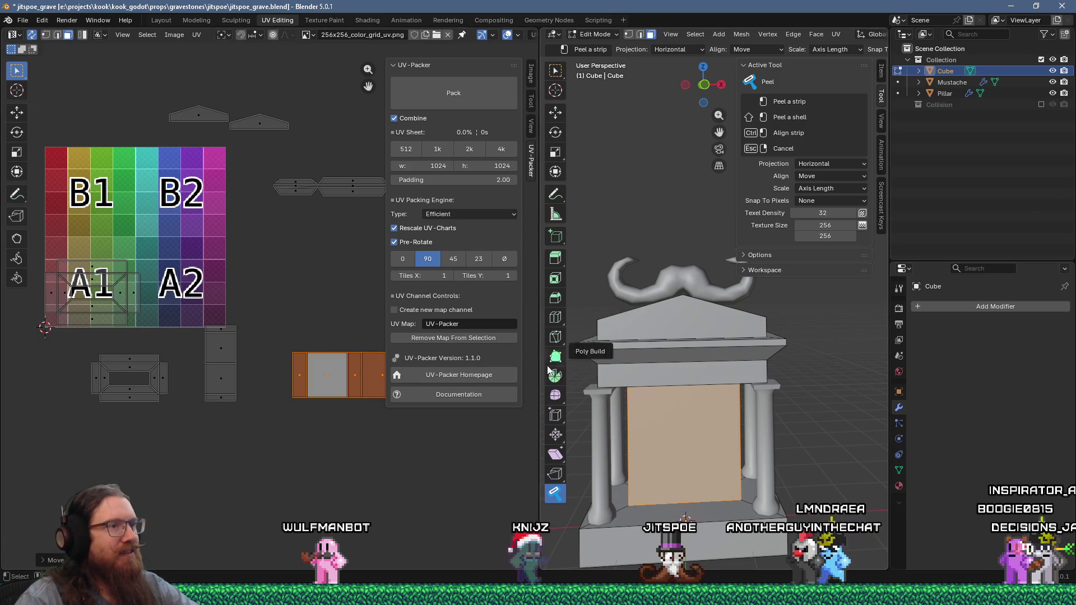
left_click_drag(537, 365, 617, 365)
scroll(333, 298, "down", 2)
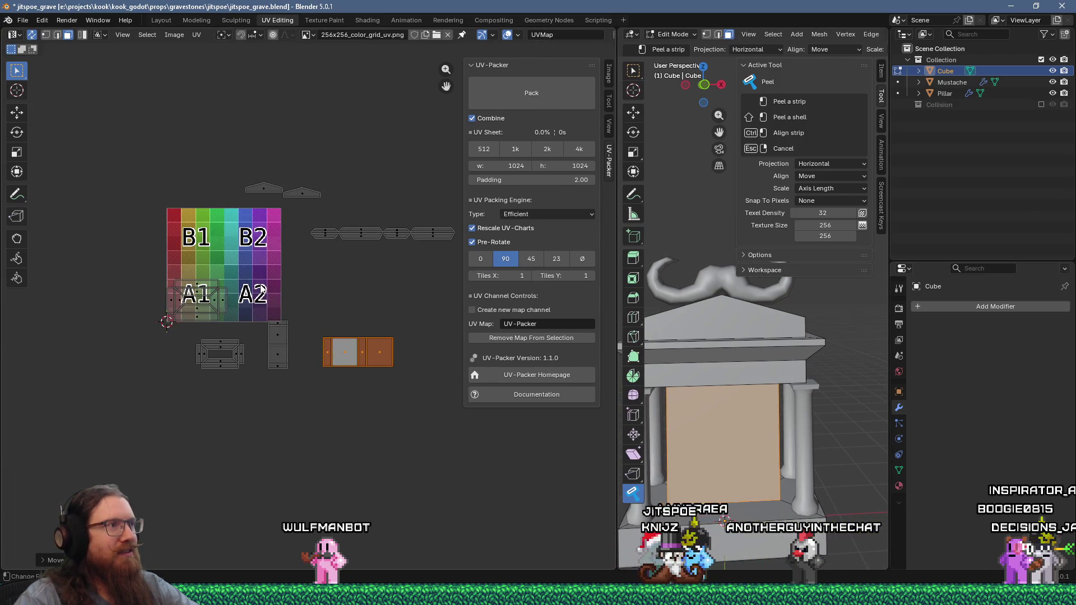
scroll(261, 289, "up", 2)
scroll(261, 290, "up", 1)
middle_click_drag(158, 266, 282, 303)
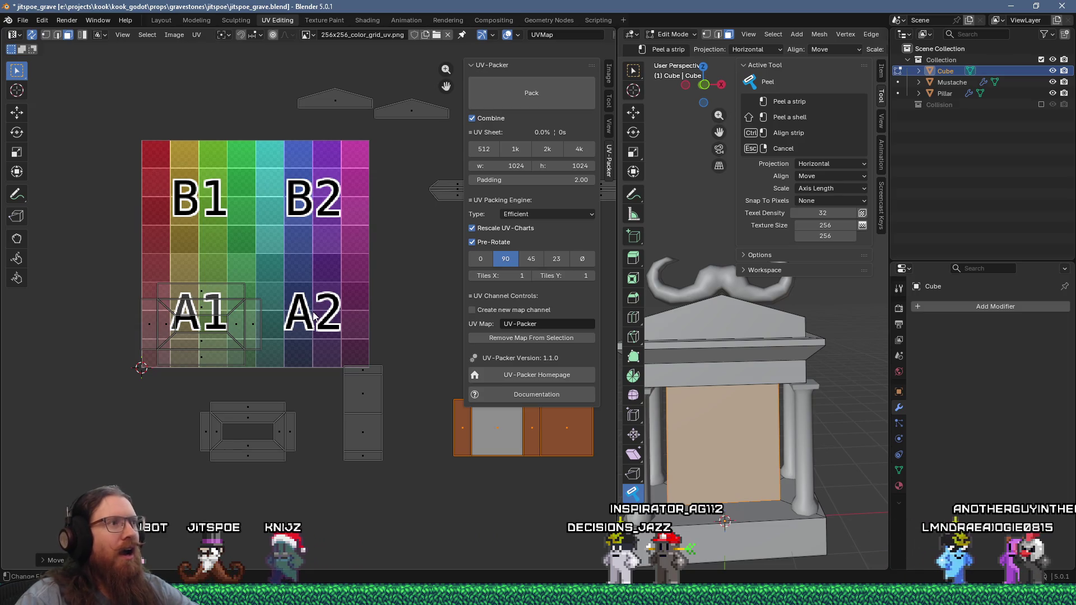
scroll(314, 316, "down", 2)
middle_click_drag(360, 301, 261, 290)
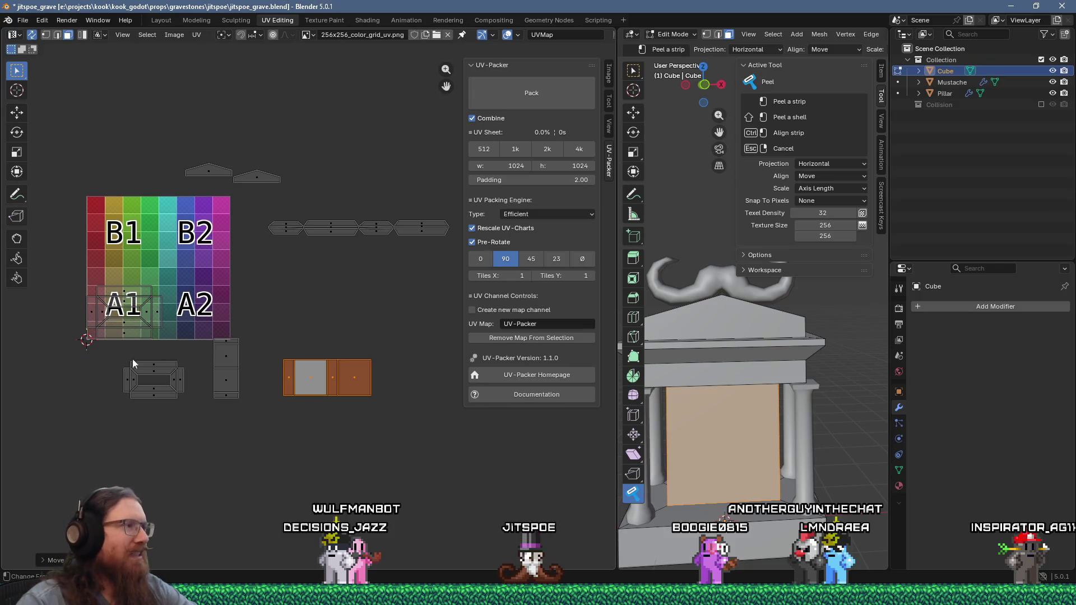
scroll(156, 317, "up", 5)
mouse_move(313, 385)
middle_mouse_down("ctrl")
mouse_move(323, 428)
mouse_move(260, 439)
middle_mouse_up("ctrl")
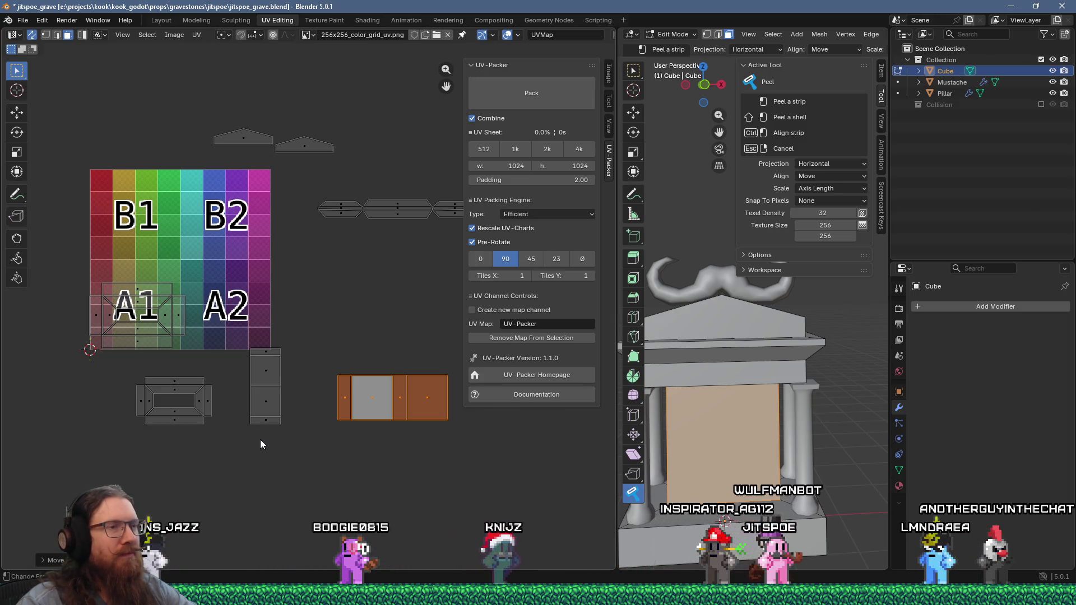
scroll(189, 358, "up", 4)
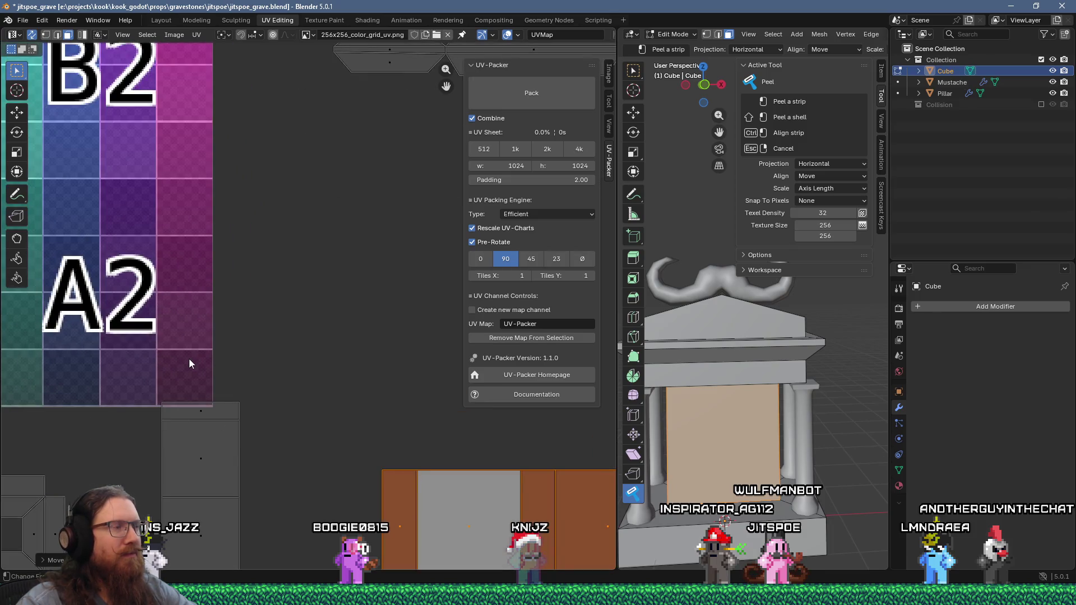
mouse_move(116, 333)
middle_mouse_down()
mouse_move(334, 411)
mouse_move(378, 274)
mouse_move(316, 234)
mouse_move(327, 287)
middle_mouse_up()
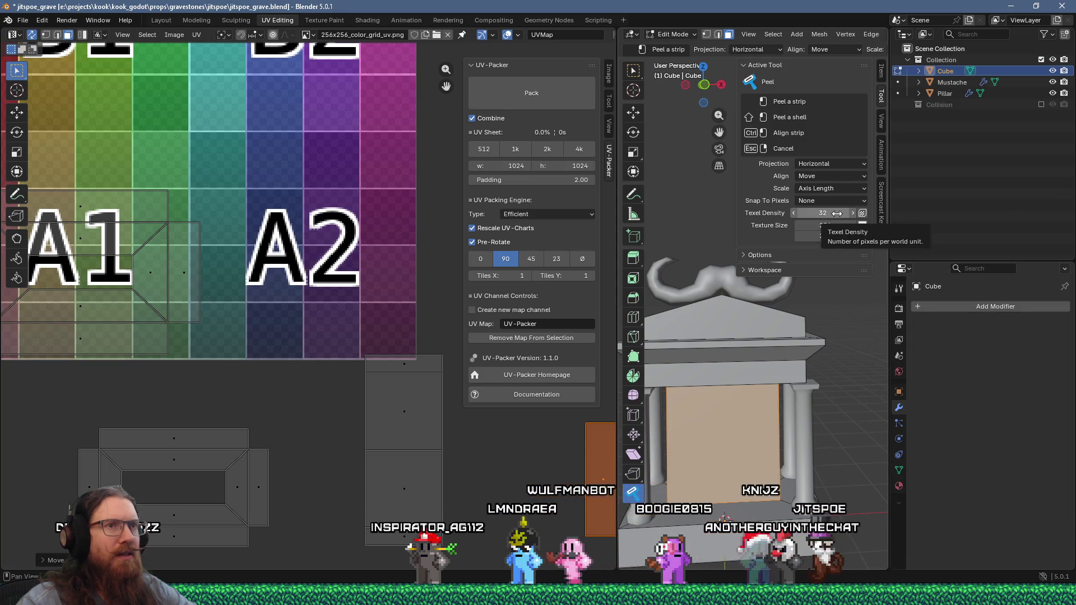
mouse_move(422, 417)
middle_mouse_down()
mouse_move(366, 359)
mouse_move(253, 354)
middle_mouse_up()
scroll(365, 359, "down", 3)
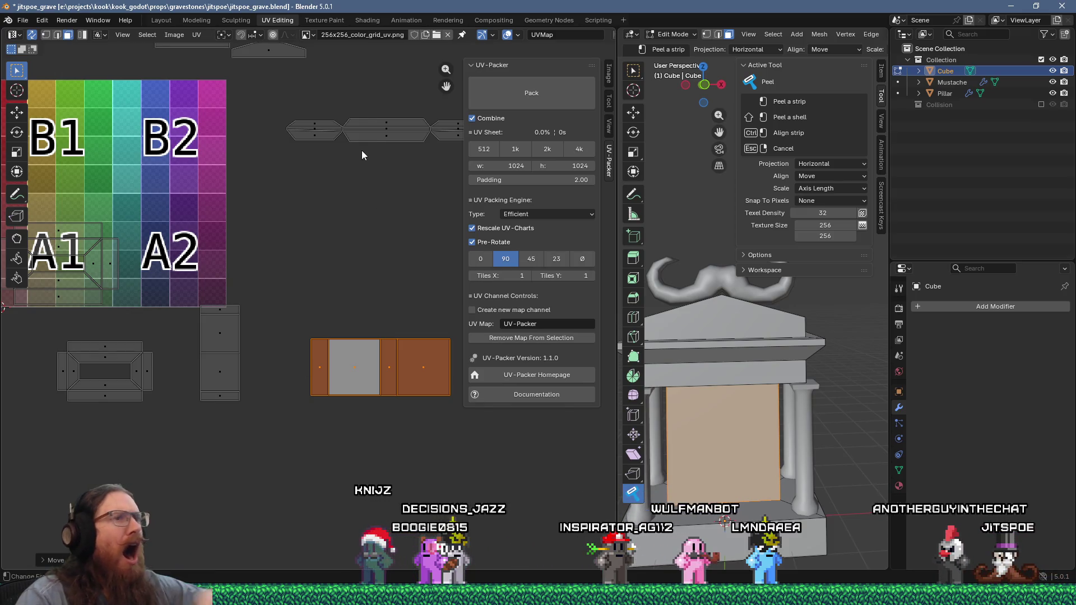
scroll(365, 127, "up", 3)
mouse_move(362, 146)
middle_mouse_down()
mouse_move(298, 352)
mouse_move(384, 232)
mouse_move(295, 211)
mouse_move(234, 242)
middle_mouse_up()
scroll(234, 242, "up", 1)
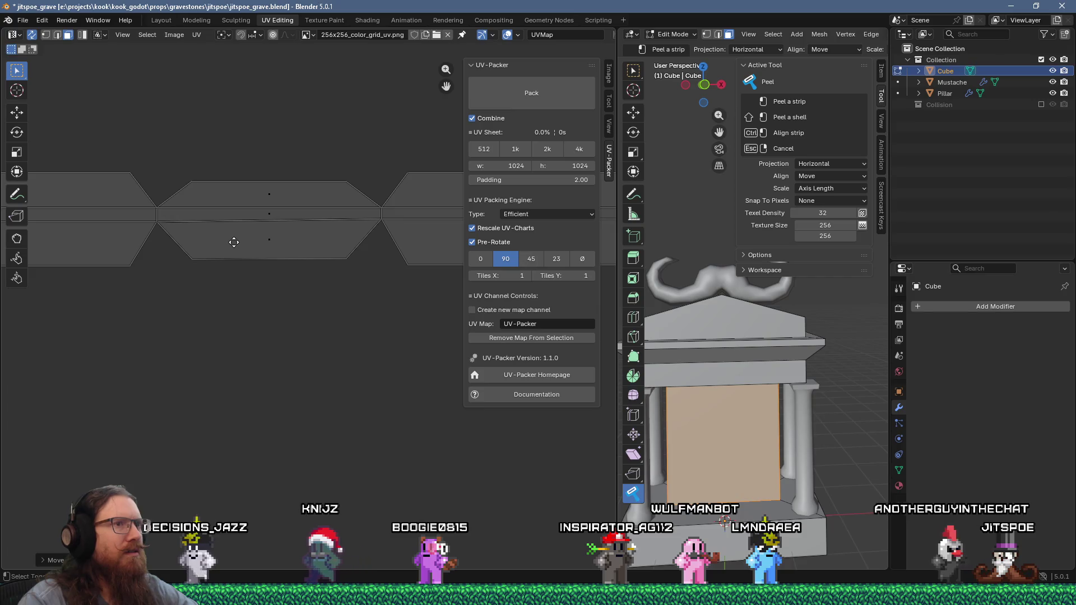
scroll(236, 238, "up", 4)
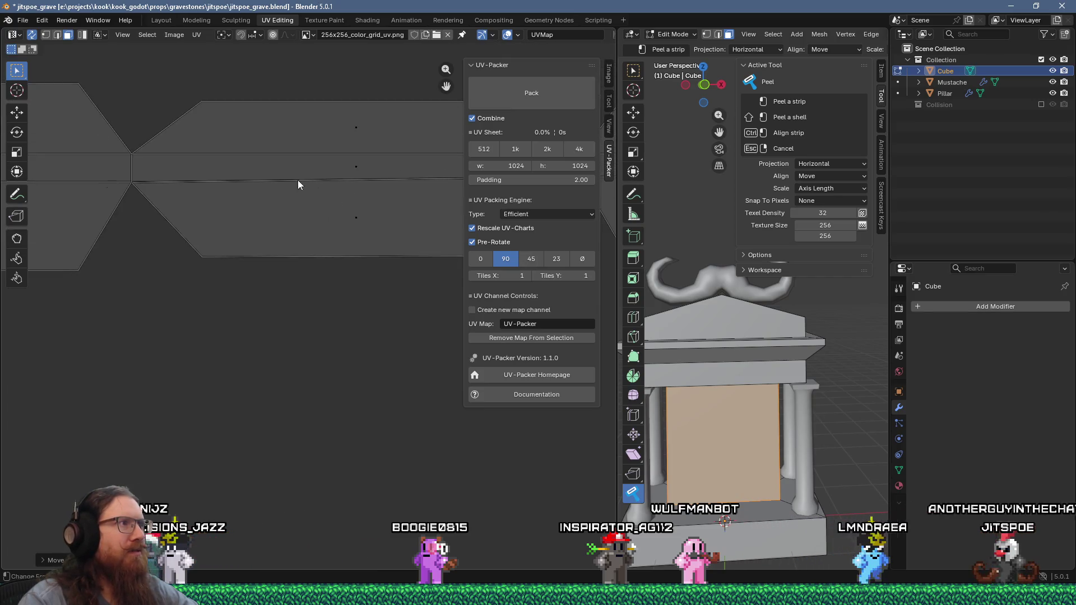
scroll(297, 180, "down", 6)
mouse_move(728, 337)
middle_mouse_down()
mouse_move(780, 340)
mouse_move(721, 330)
mouse_move(871, 331)
mouse_move(776, 338)
middle_mouse_up()
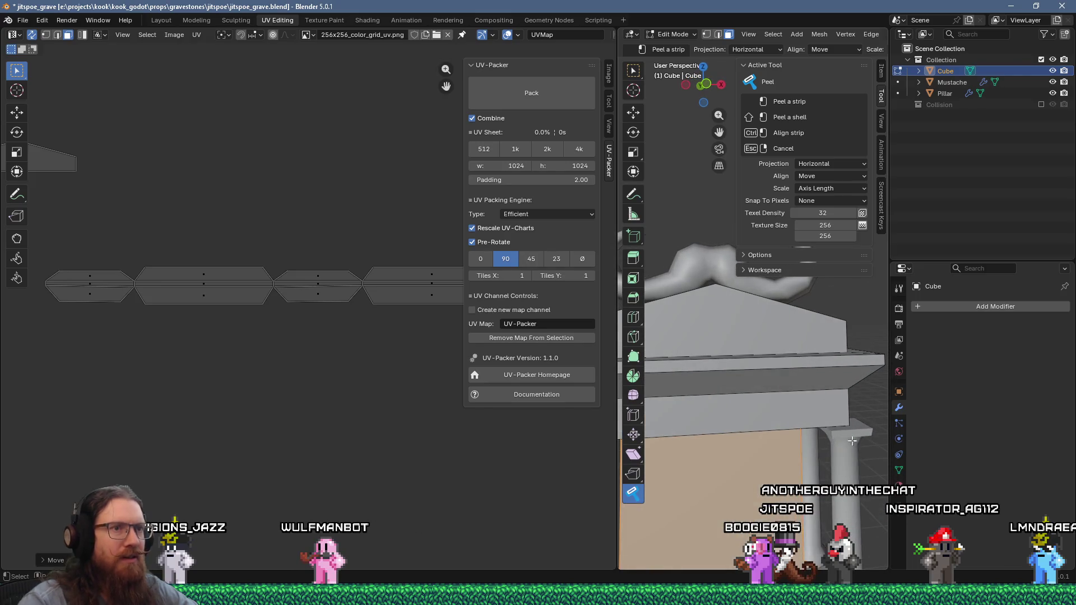
Orbit to a frontal view and peel the cornice band into one thin UV strip.
scroll(807, 409, "down", 5)
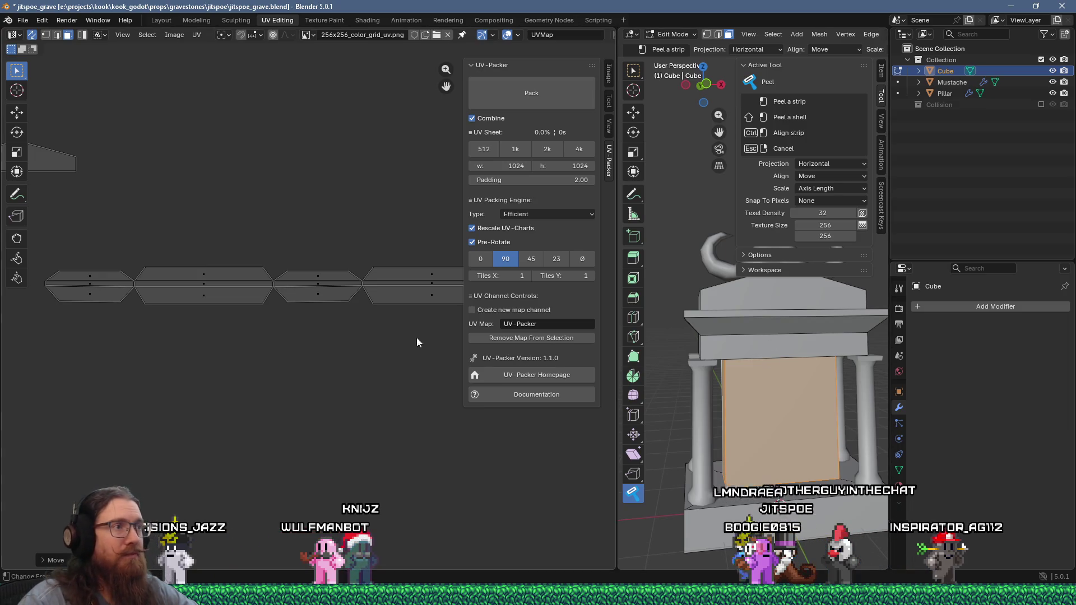
scroll(314, 338, "down", 5)
scroll(270, 338, "up", 1)
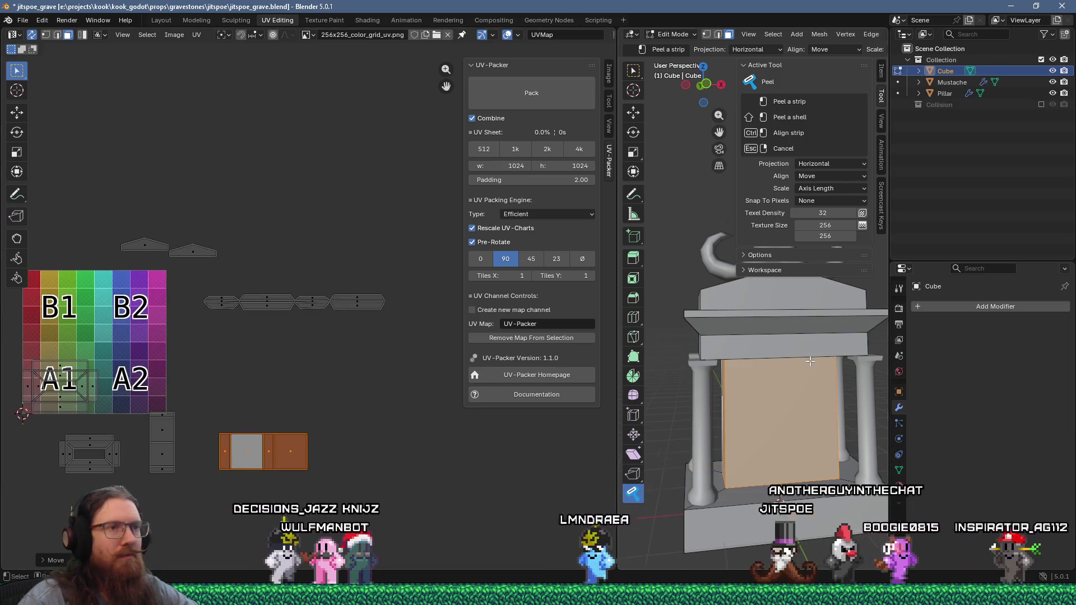
scroll(811, 361, "up", 3)
mouse_move(704, 335)
middle_mouse_down()
mouse_move(739, 355)
mouse_move(714, 360)
mouse_move(749, 360)
middle_mouse_up()
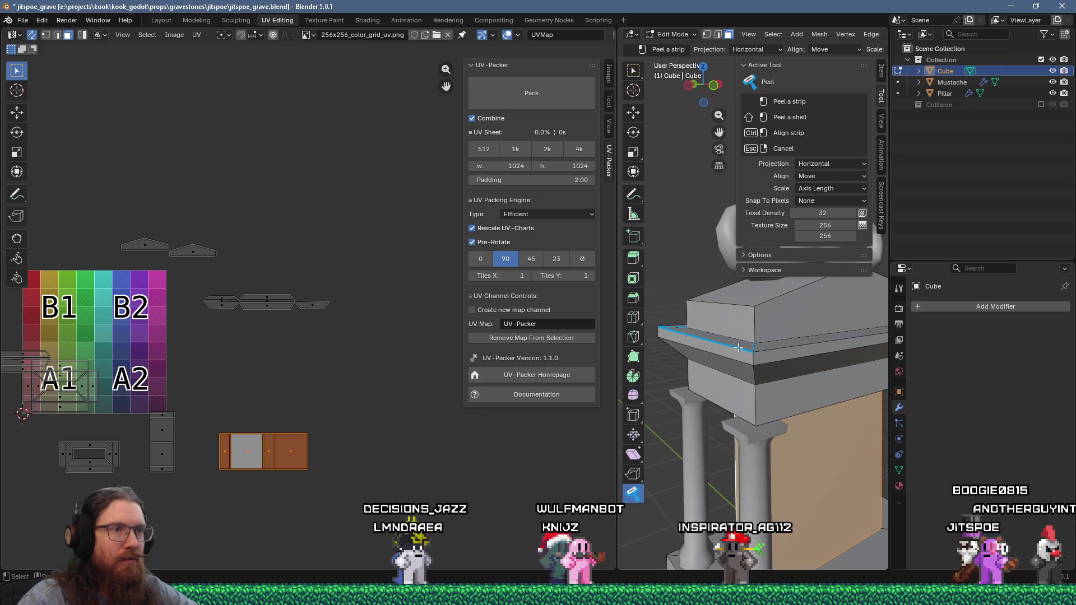
middle_click_drag(733, 356, 851, 371)
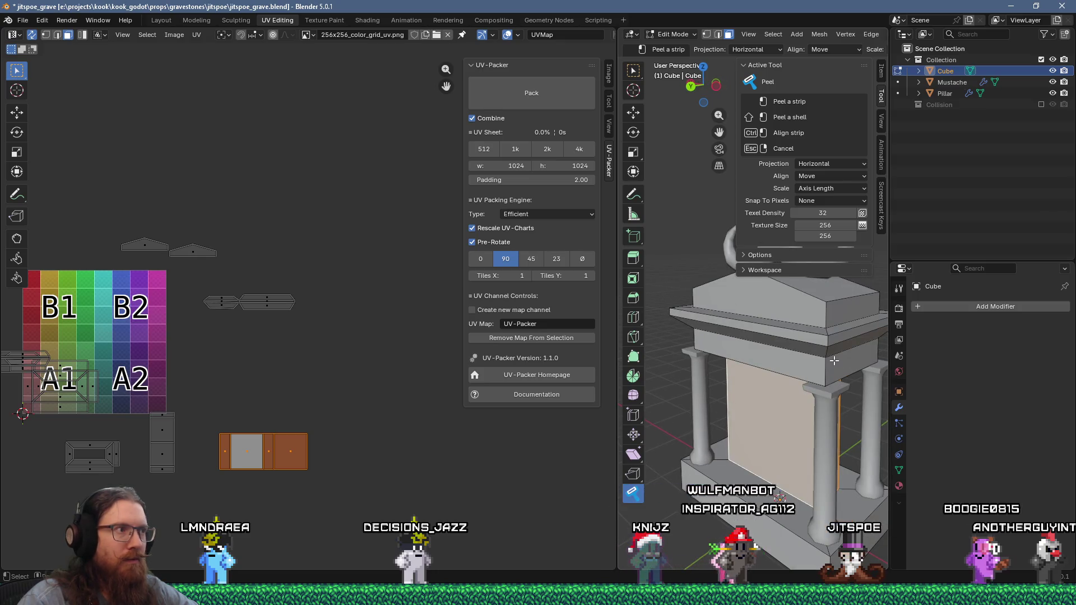
scroll(258, 288, "up", 2)
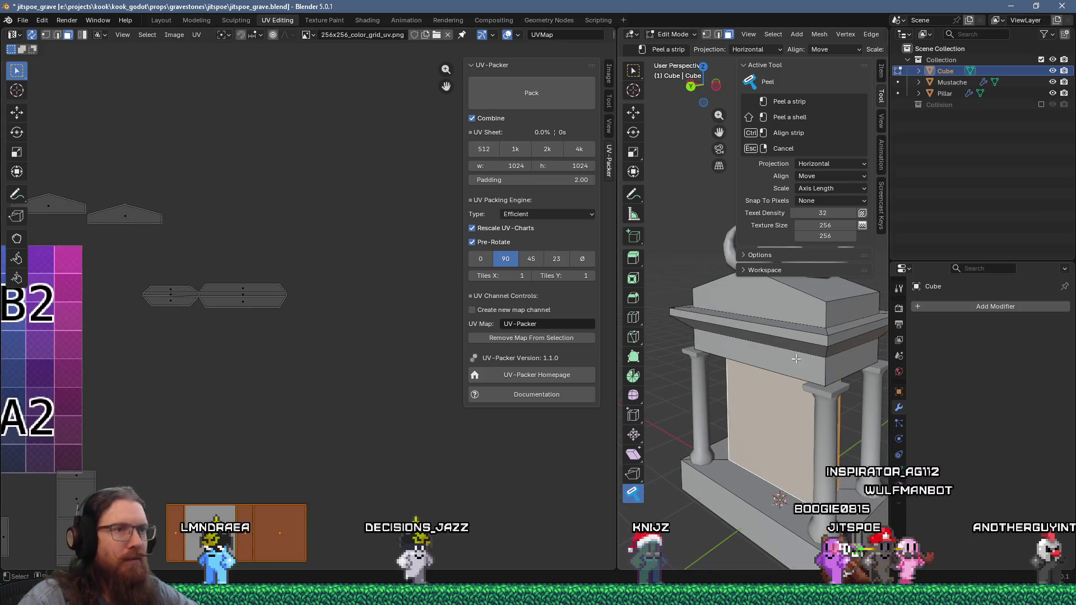
left_click(810, 348)
left_click(813, 338)
Peel the lintel face strip into a UV island, undoing and re-peeling to reposition it.
mouse_move(726, 350)
middle_mouse_down()
mouse_move(794, 348)
mouse_move(754, 354)
middle_mouse_up()
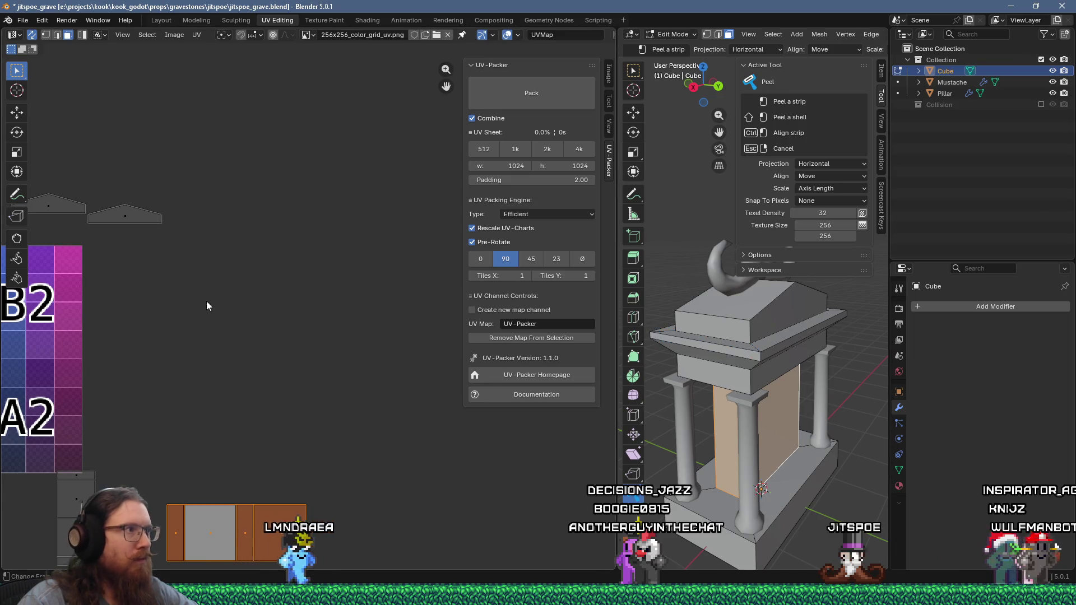
scroll(206, 305, "down", 7)
scroll(169, 322, "up", 6)
mouse_move(207, 315)
middle_mouse_down()
mouse_move(335, 315)
mouse_move(316, 315)
middle_mouse_up()
mouse_move(650, 364)
middle_mouse_down()
mouse_move(673, 371)
mouse_move(666, 356)
mouse_move(681, 354)
middle_mouse_up()
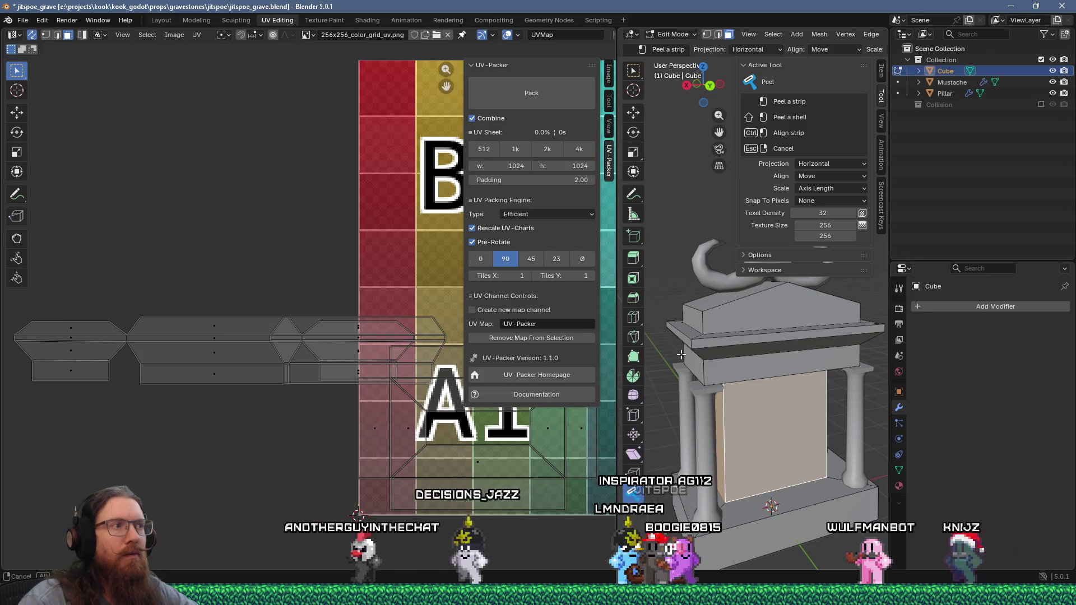
mouse_move(681, 354)
middle_mouse_down()
mouse_move(663, 357)
mouse_move(864, 358)
middle_mouse_up()
mouse_move(774, 360)
middle_mouse_down()
mouse_move(806, 354)
mouse_move(718, 369)
middle_mouse_up()
left_click(806, 354)
key("ctrl+z")
key("ctrl+z")
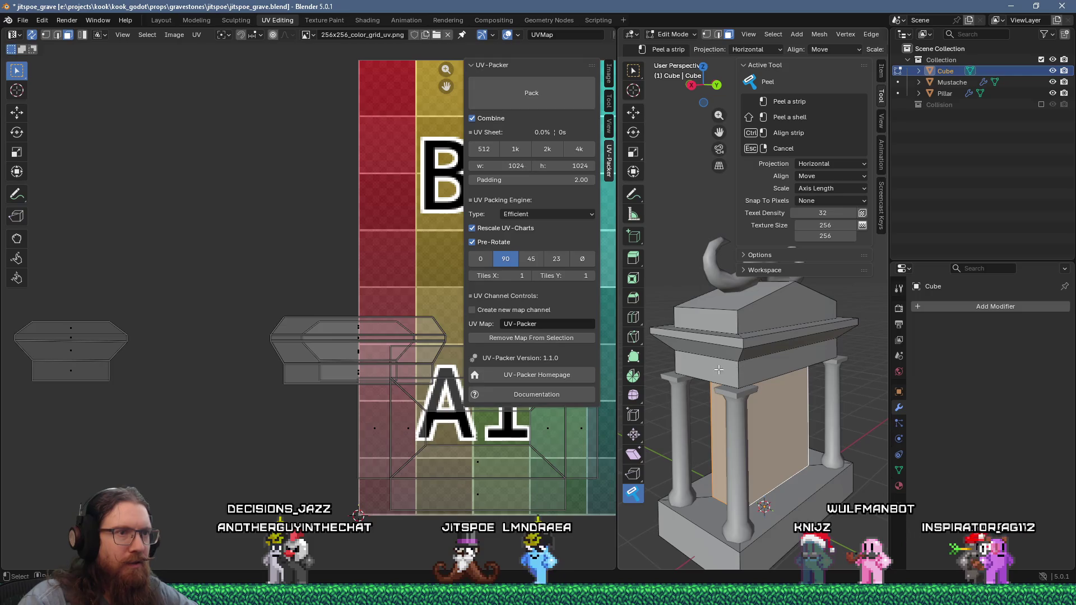
left_click(718, 343)
mouse_move(717, 342)
middle_mouse_down()
mouse_move(770, 532)
mouse_move(889, 368)
middle_mouse_up()
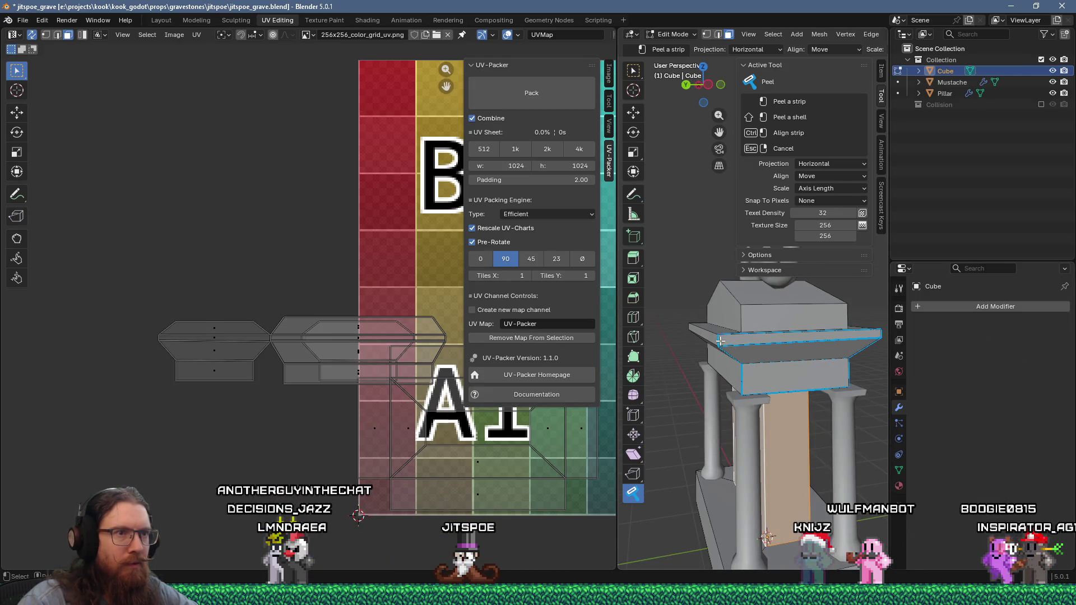
middle_click_drag(742, 340, 708, 352)
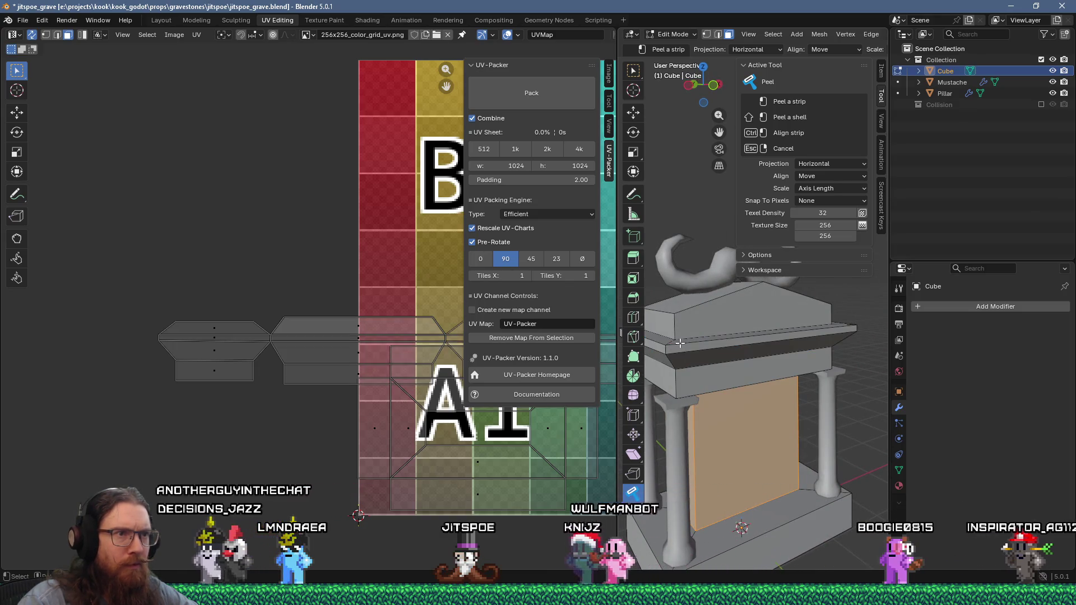
key("Home")
scroll(275, 303, "up", 6)
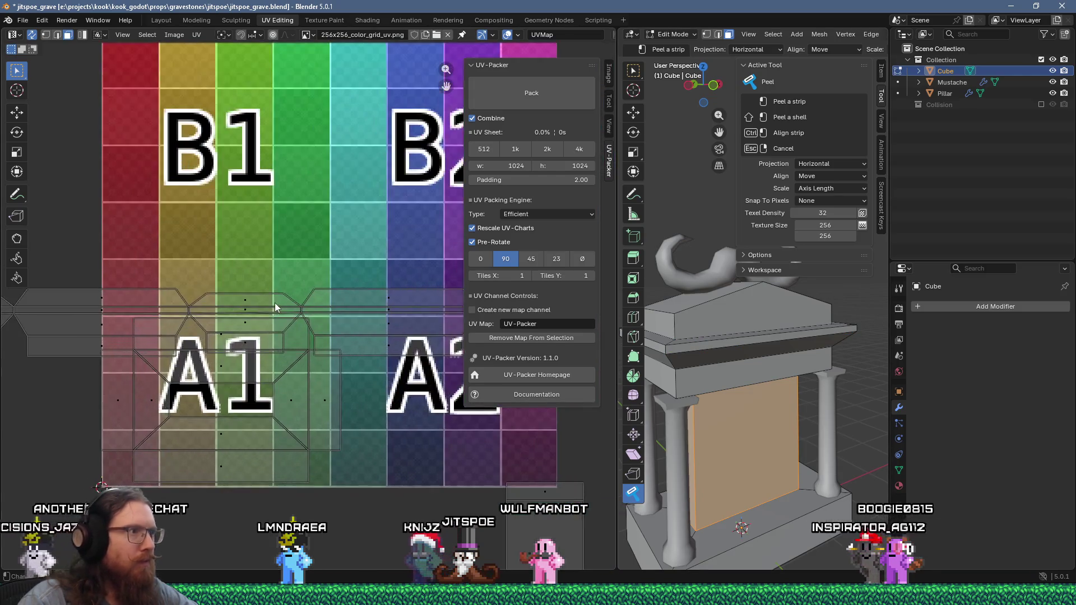
scroll(275, 297, "down", 3)
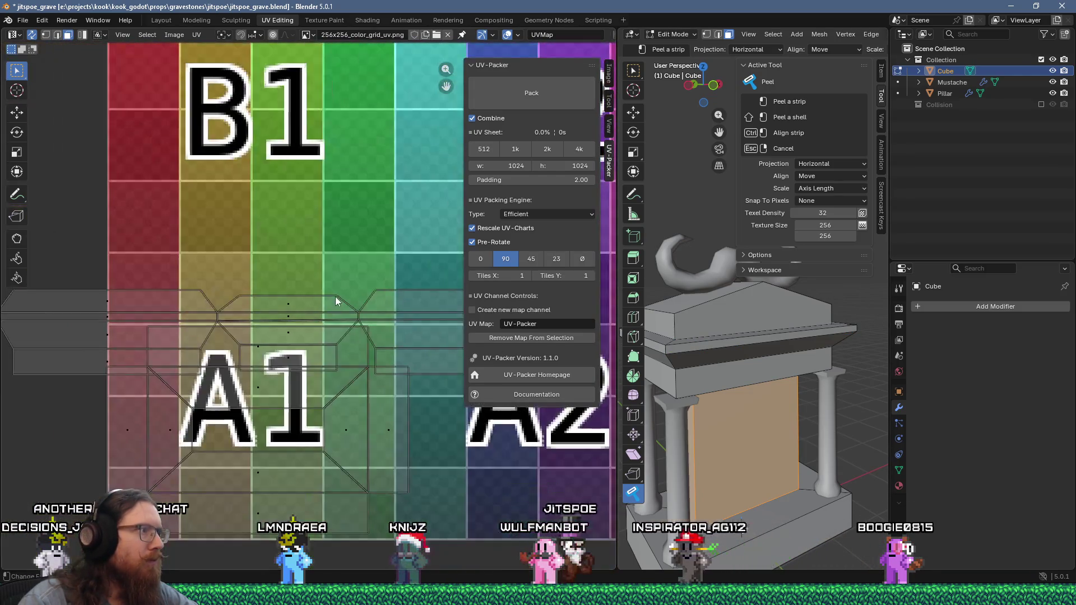
scroll(273, 301, "up", 8)
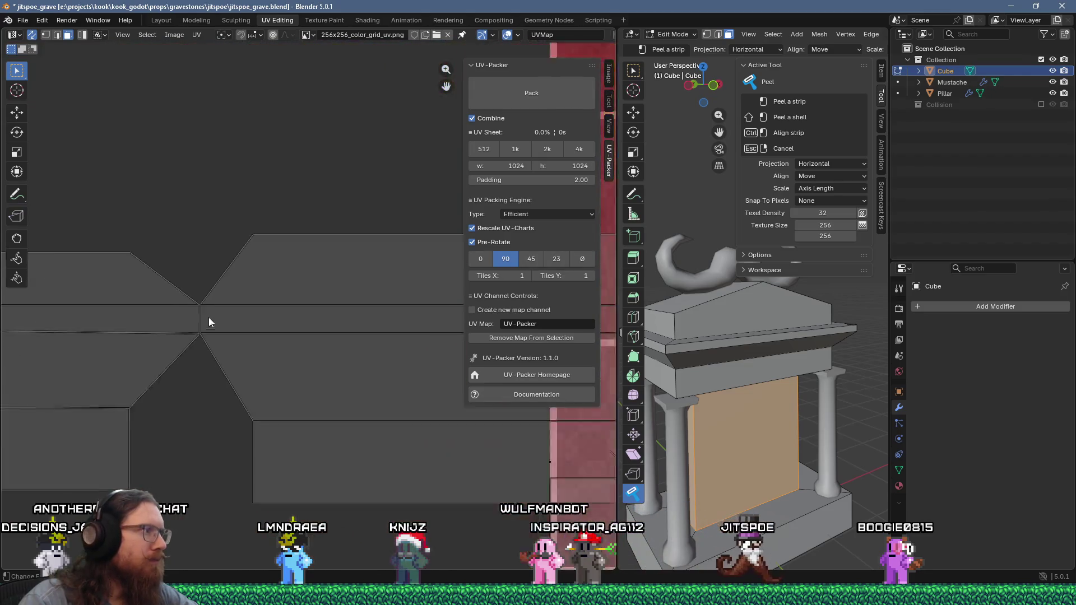
scroll(224, 317, "down", 3)
scroll(377, 281, "up", 5)
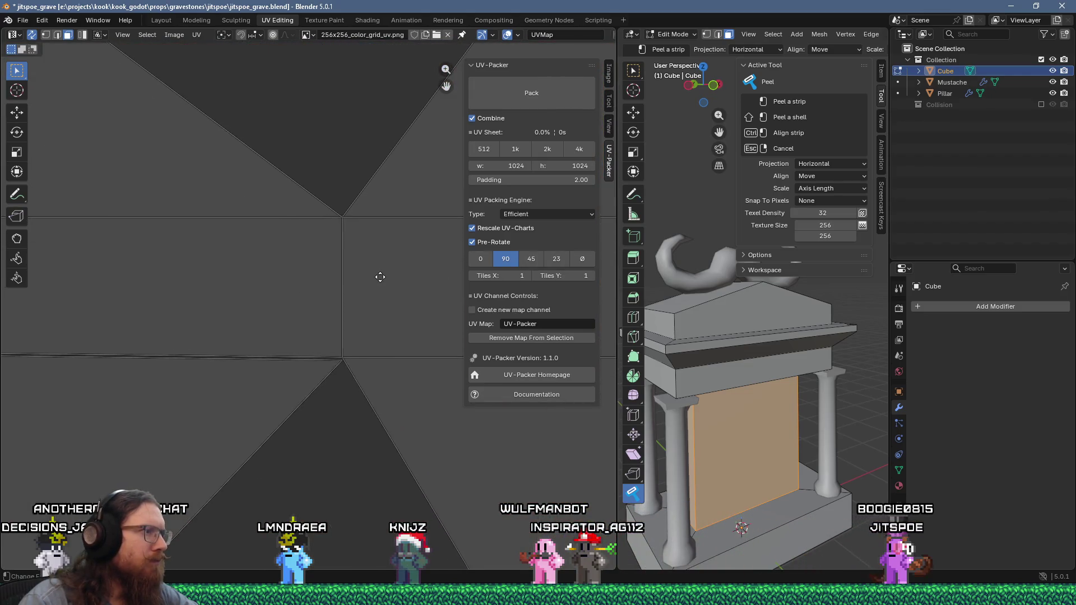
scroll(408, 291, "down", 3)
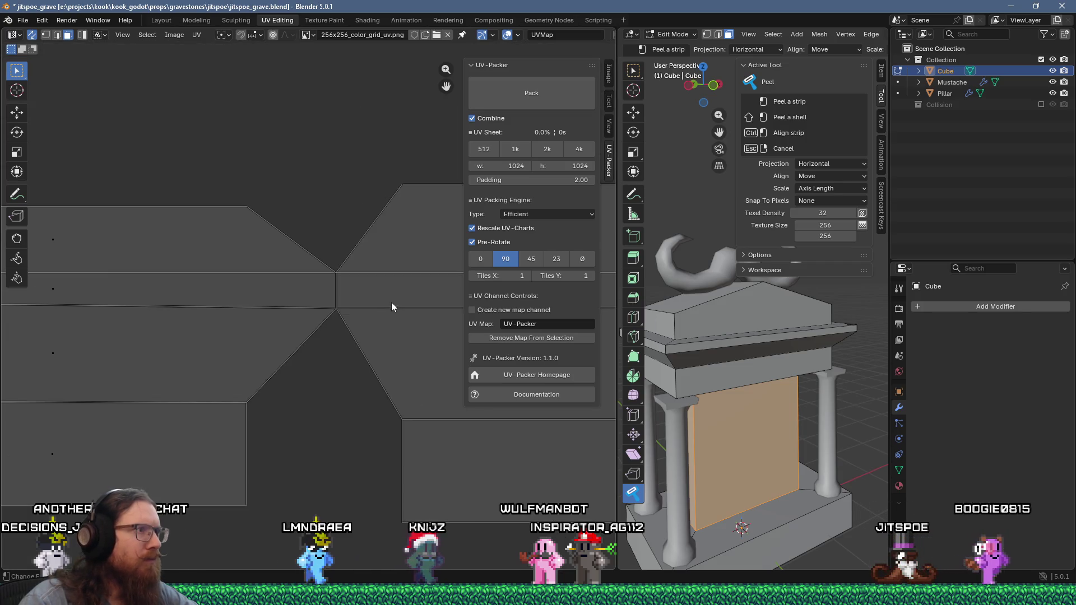
scroll(391, 302, "up", 3)
mouse_move(437, 312)
middle_mouse_down()
mouse_move(438, 345)
mouse_move(392, 364)
middle_mouse_up()
scroll(369, 375, "down", 2)
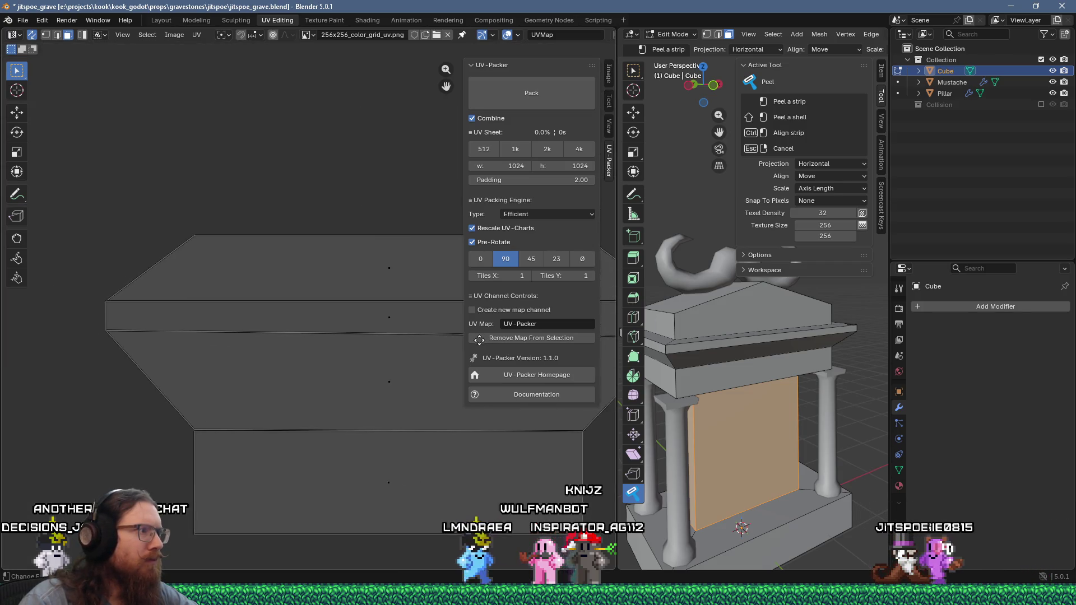
scroll(231, 459, "up", 4)
scroll(308, 445, "down", 2)
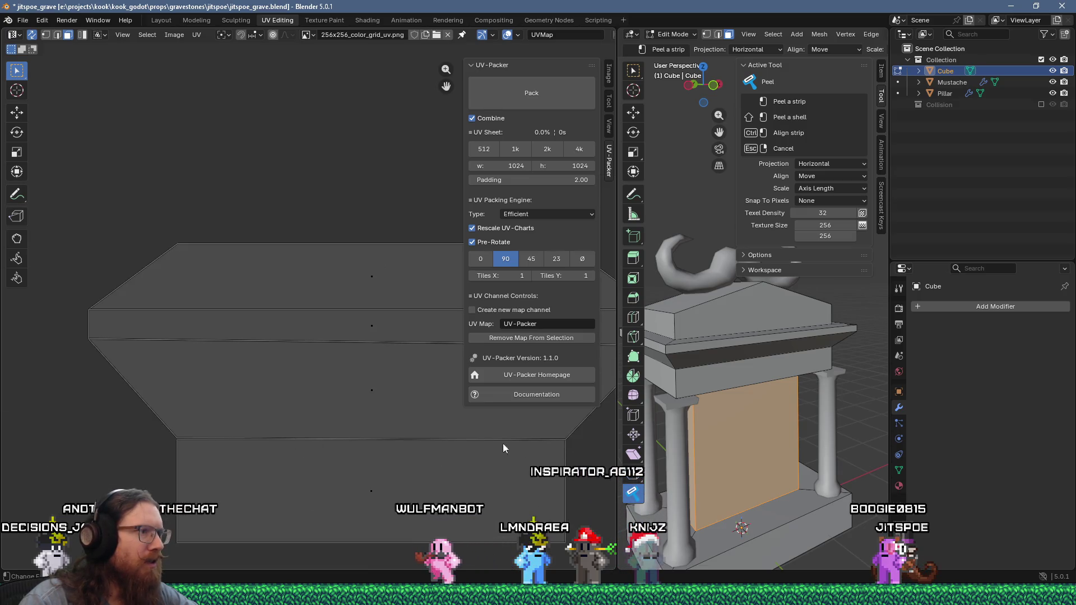
scroll(281, 400, "down", 2)
scroll(396, 406, "down", 2)
scroll(347, 370, "up", 3)
scroll(343, 363, "down", 2)
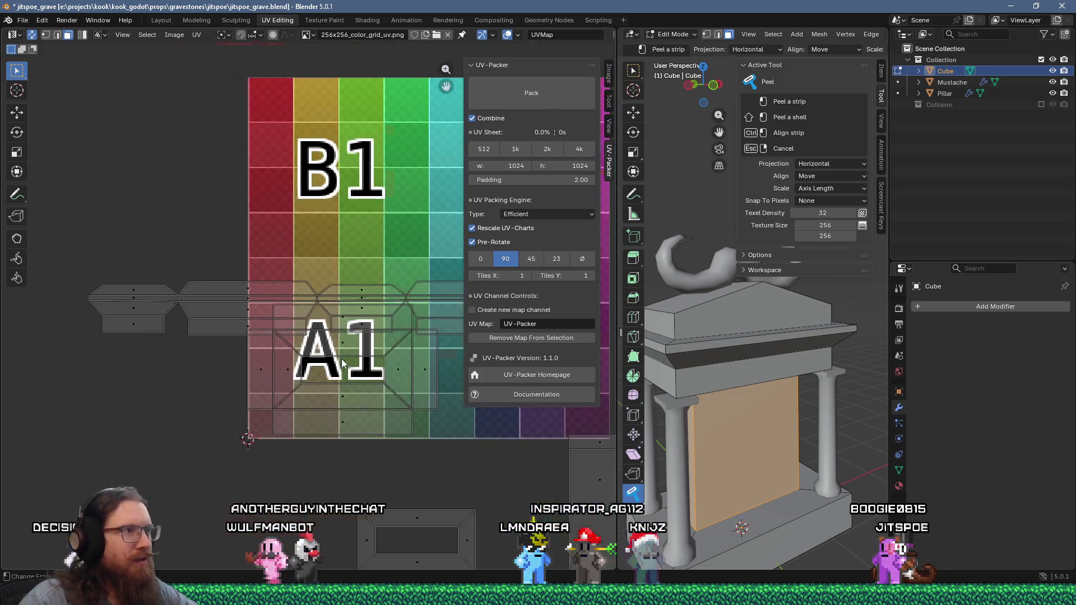
middle_click_drag(423, 351, 280, 342)
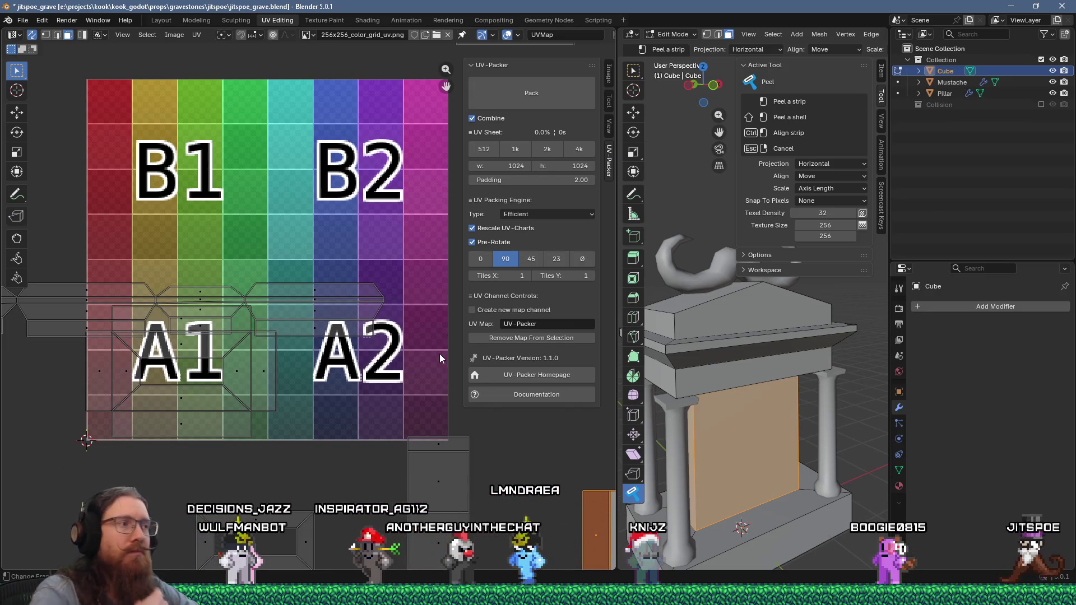
scroll(334, 295, "down", 3)
scroll(265, 294, "up", 2)
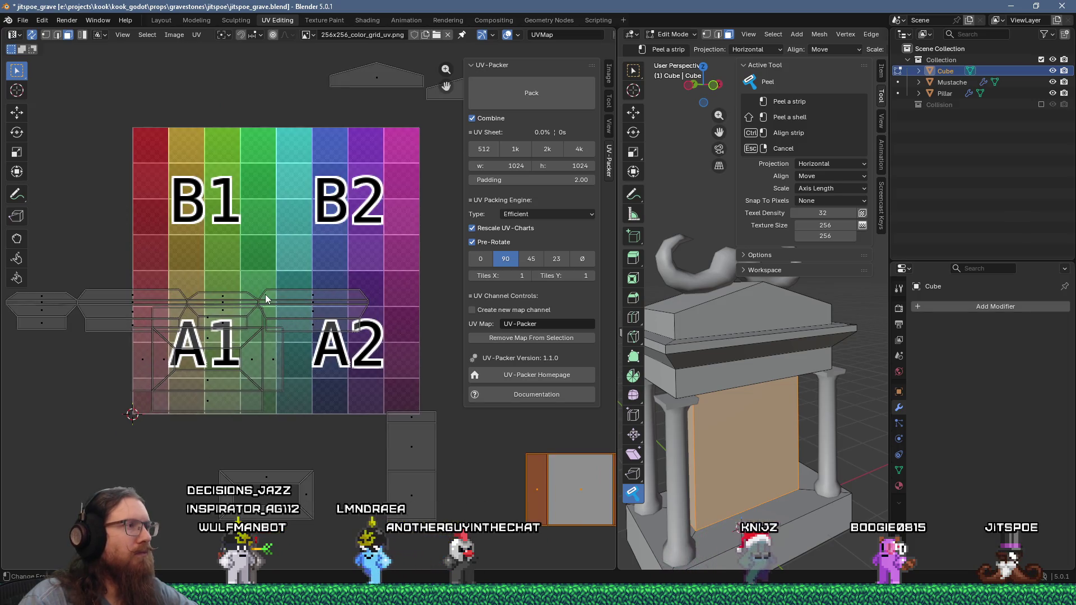
left_click(321, 324)
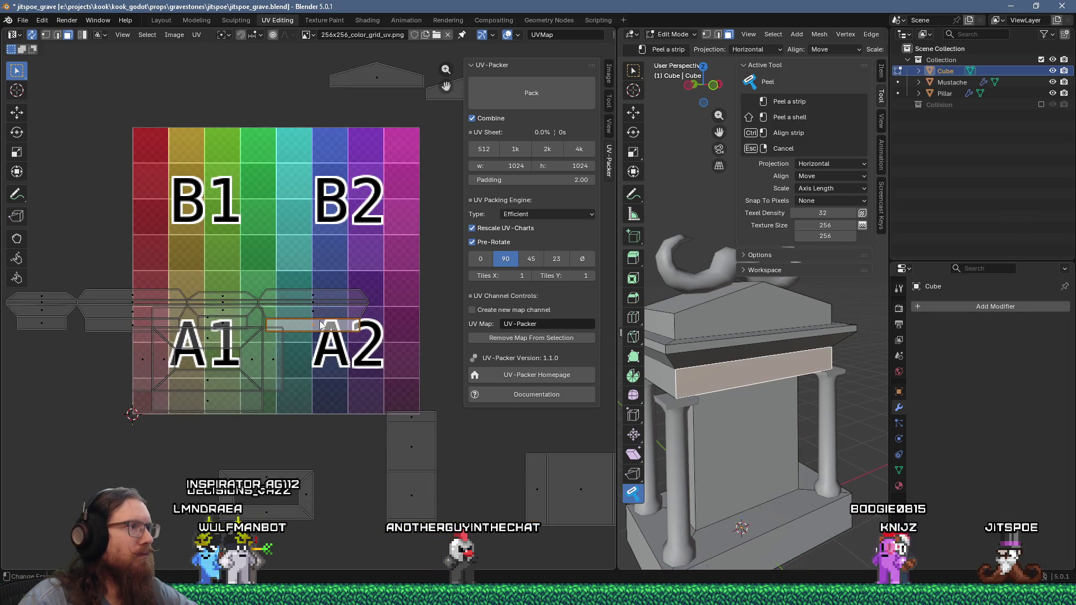
Move the cornice strip islands across the upper half of the colour grid.
left_click(321, 324, "alt")
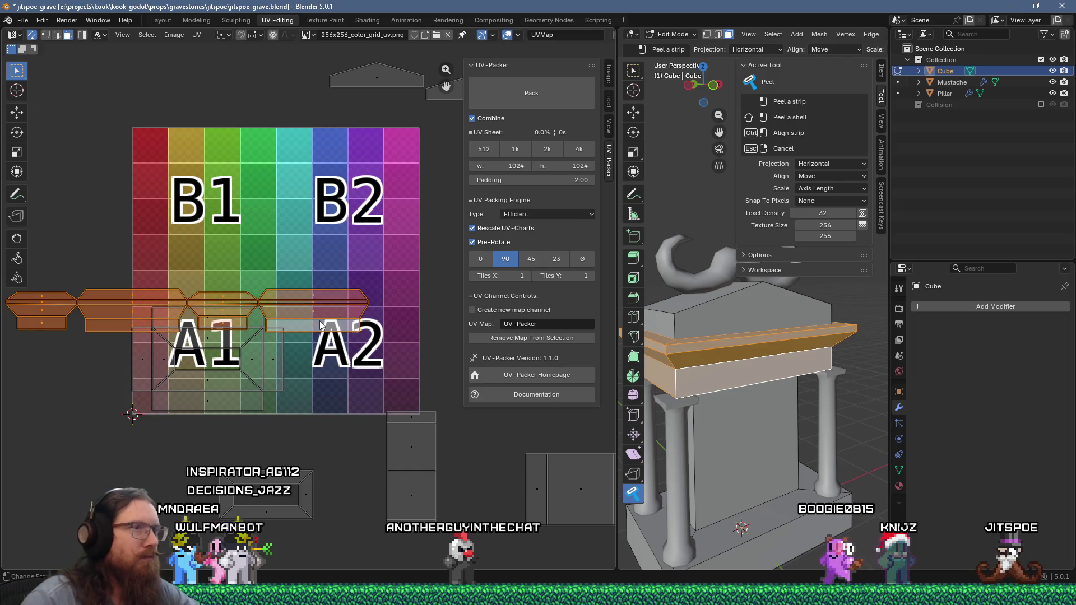
left_click(635, 111)
key("g")
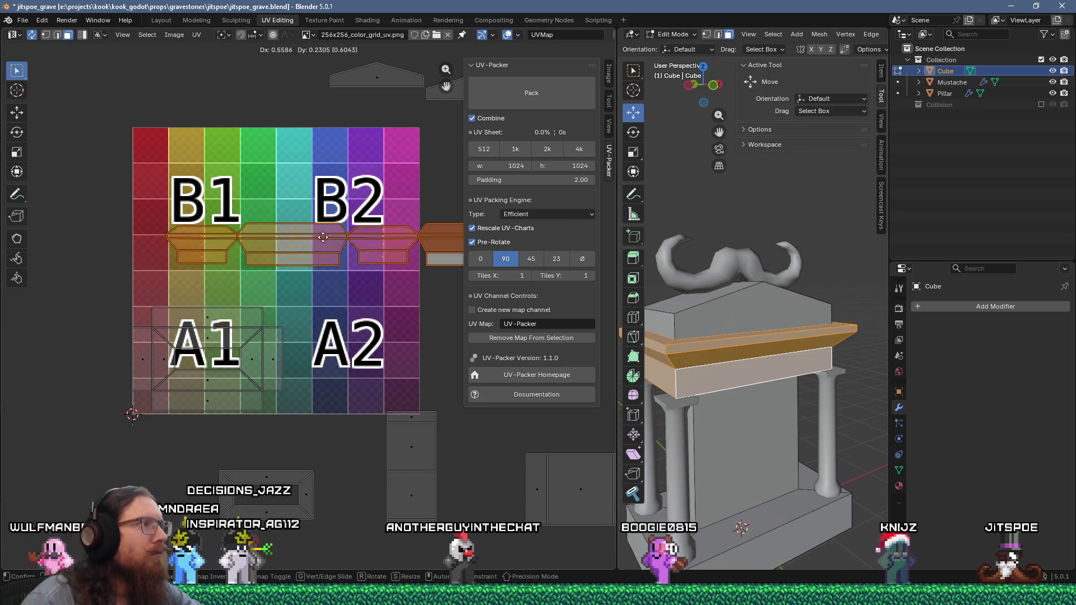
left_click(381, 134)
middle_click_drag(363, 183, 278, 256)
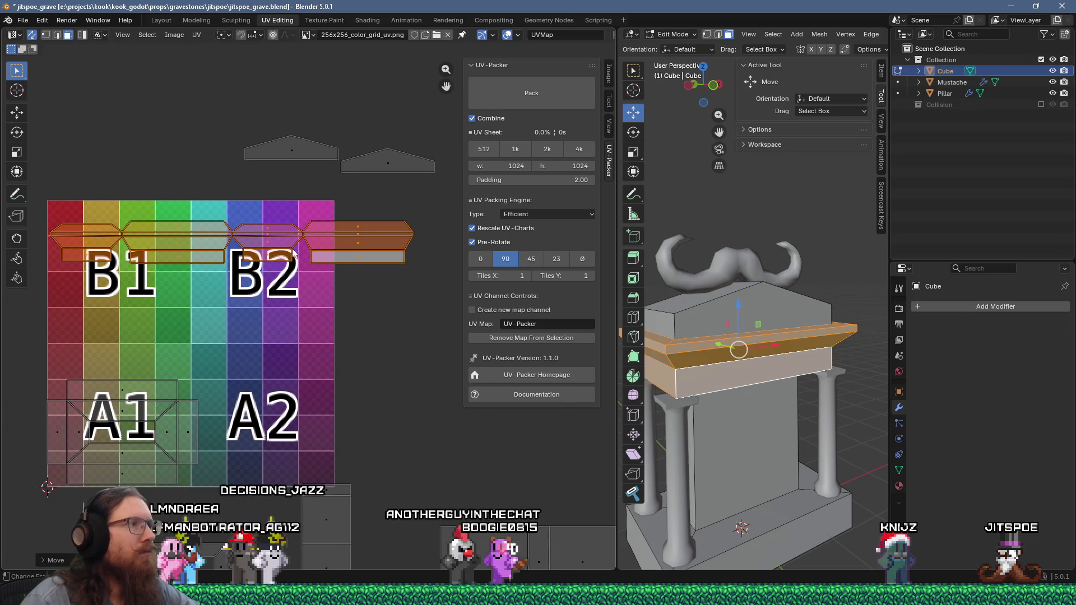
scroll(293, 253, "down", 2)
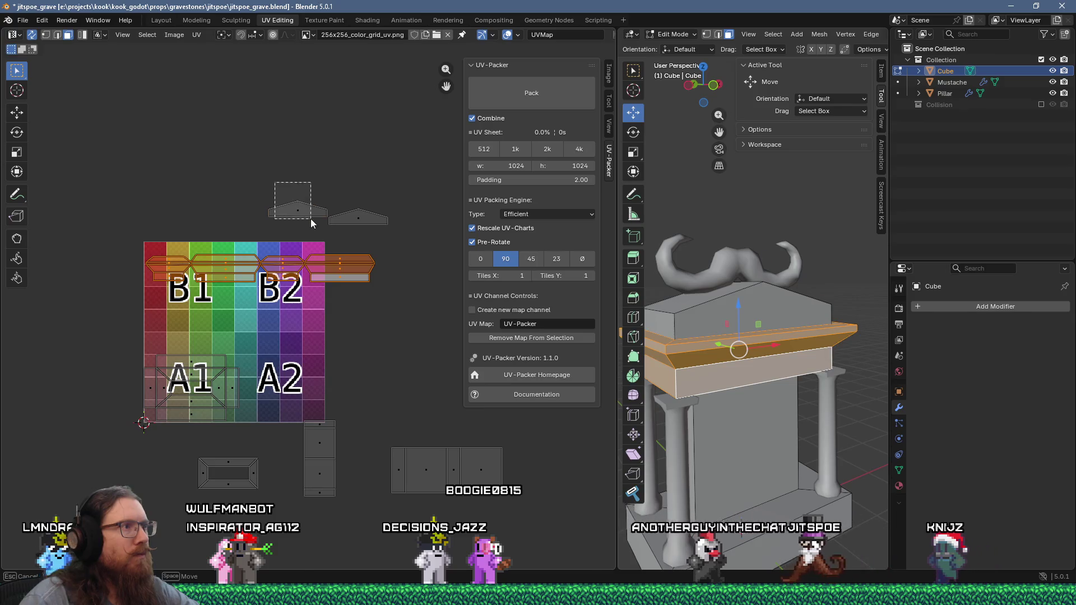
Bring the two roof islands onto the grid and the tall roof-face and small islands onto A2.
left_click_drag(311, 218, 267, 324)
left_click_drag(388, 231, 362, 347)
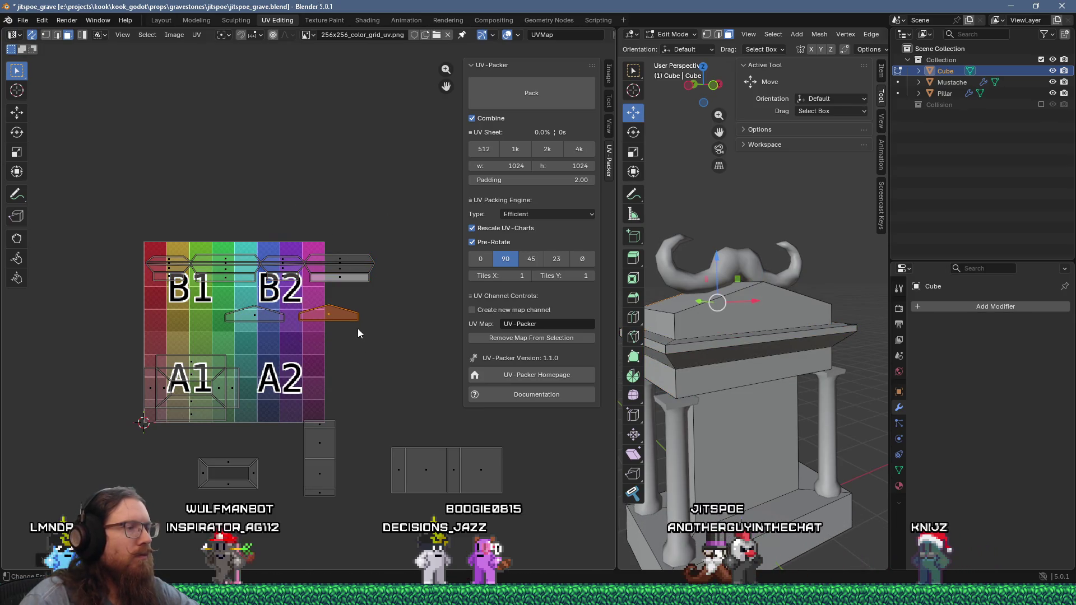
left_click_drag(329, 496, 294, 466)
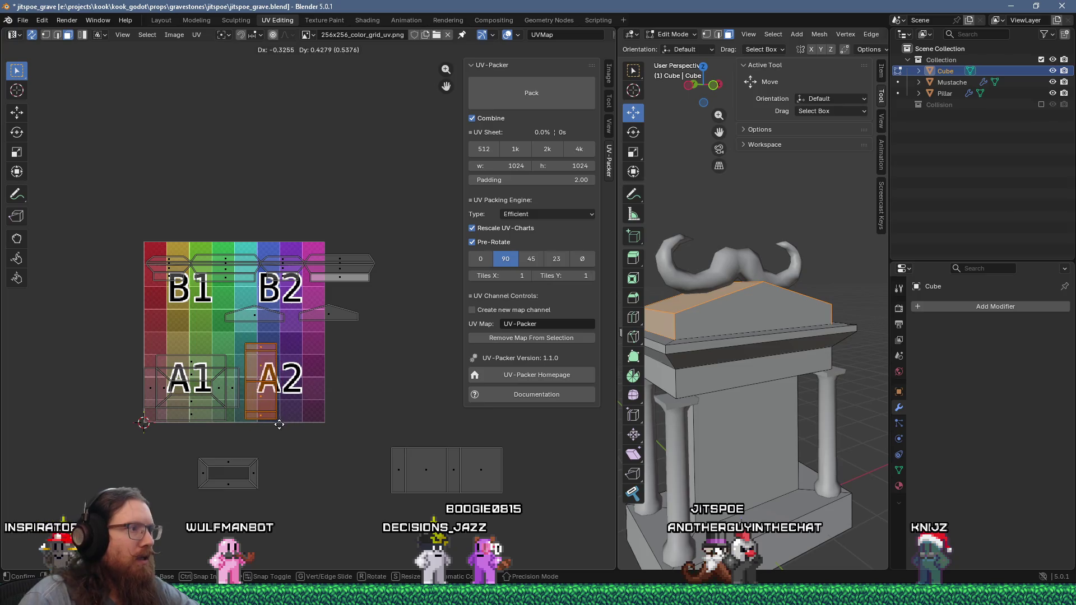
left_click_drag(207, 469, 299, 492)
key("g")
Move the front-panel island from below the texture up onto the grid.
left_click_drag(378, 415, 532, 524)
key("g")
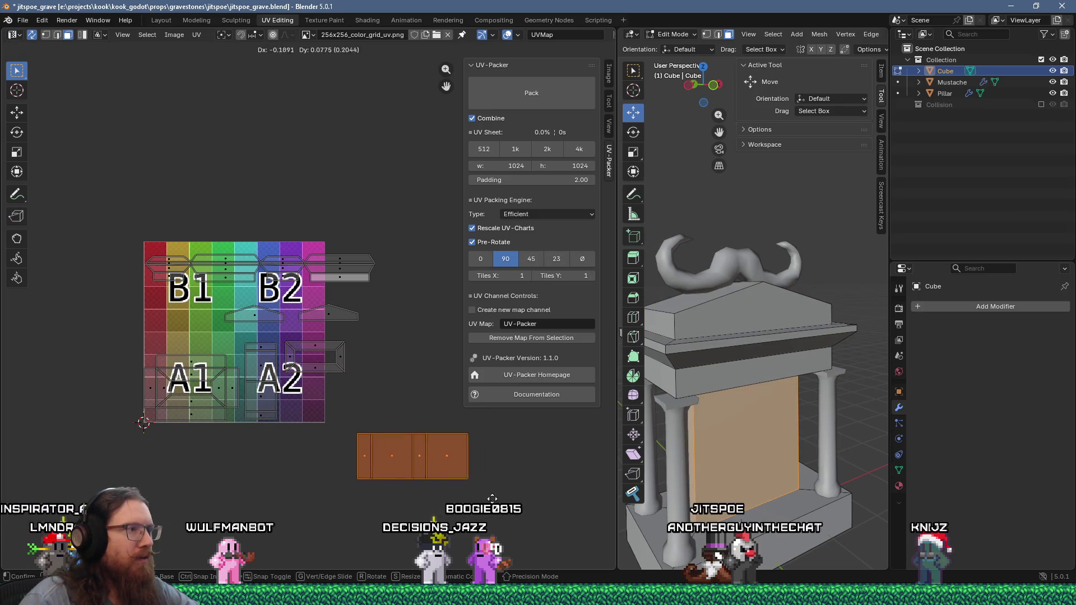
scroll(274, 338, "up", 2)
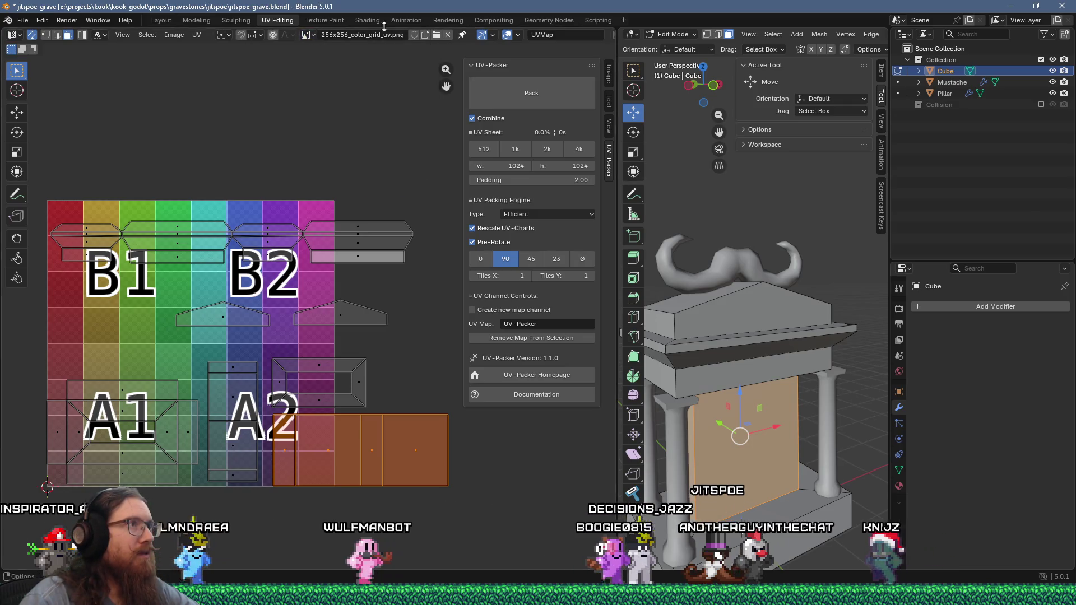
Create a new Color Grid image named uv_512x256, 512 wide and 250 high.
key("alt+o")
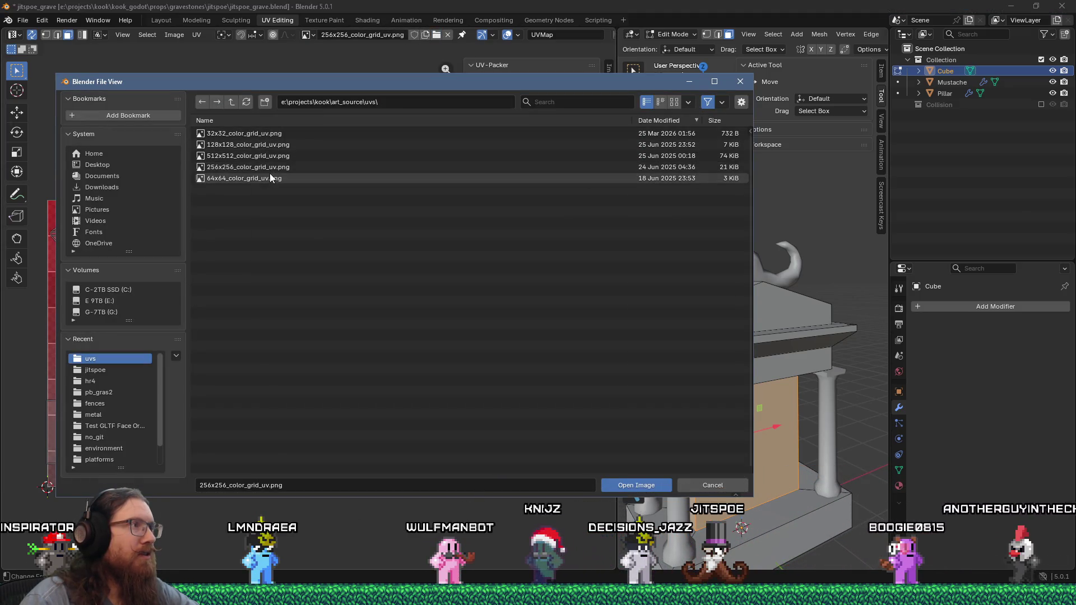
left_click(741, 82)
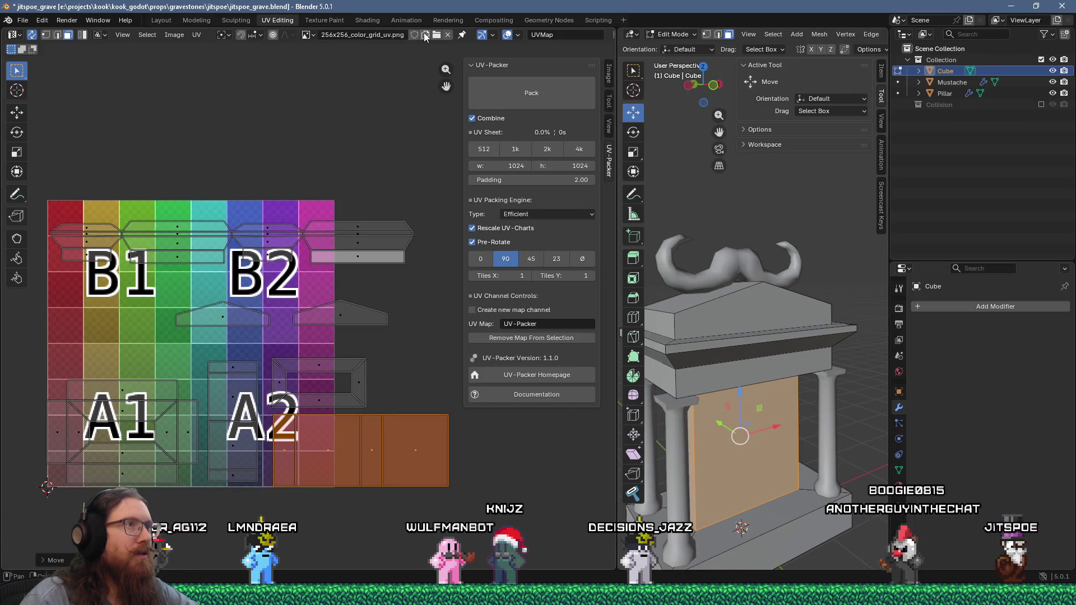
left_click(424, 37)
type("512")
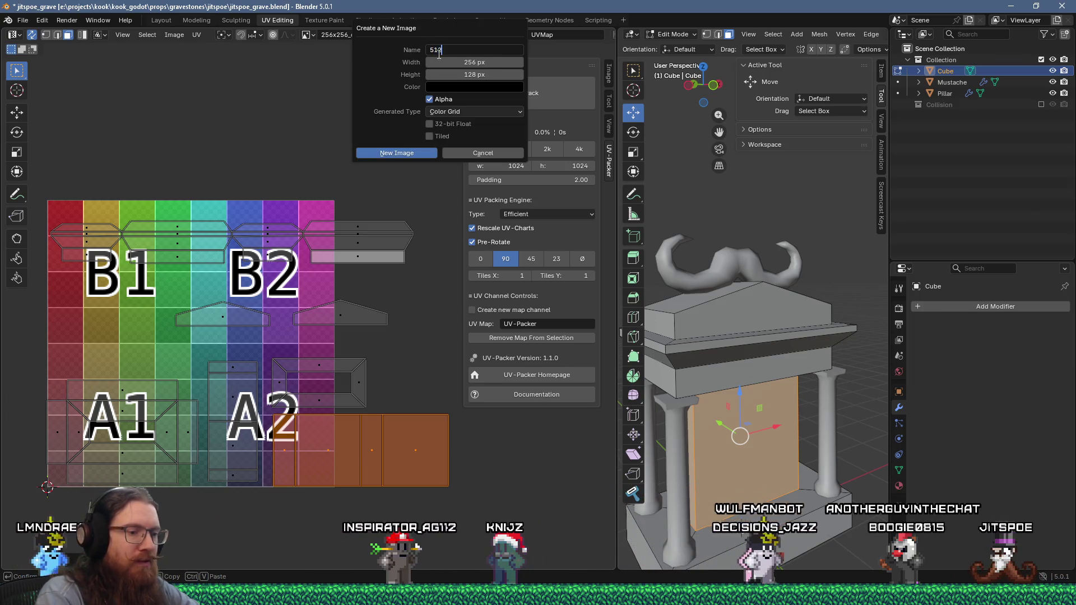
type("x2")
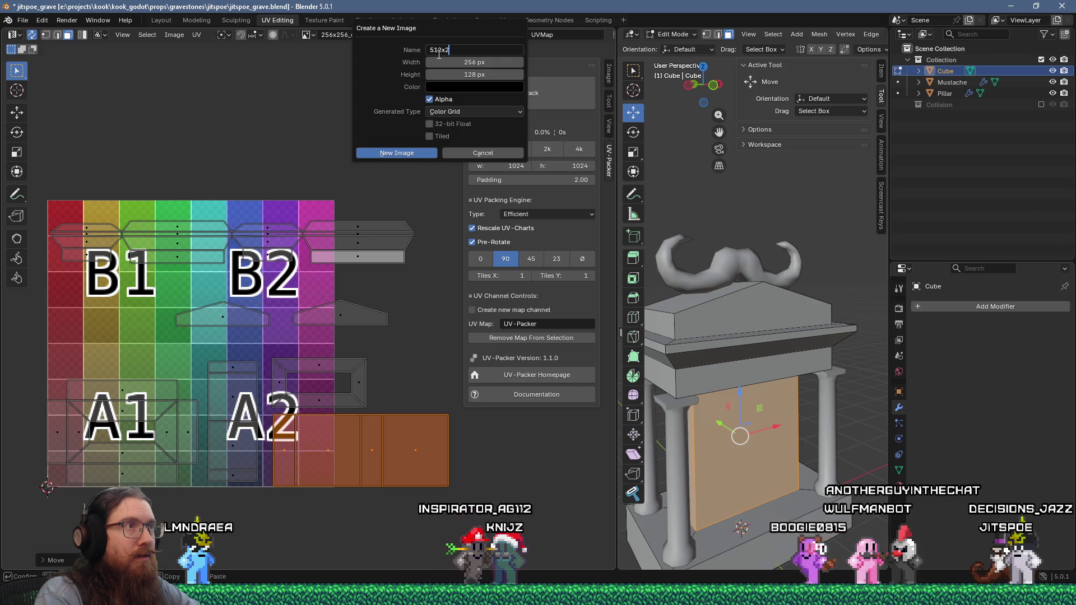
type("56")
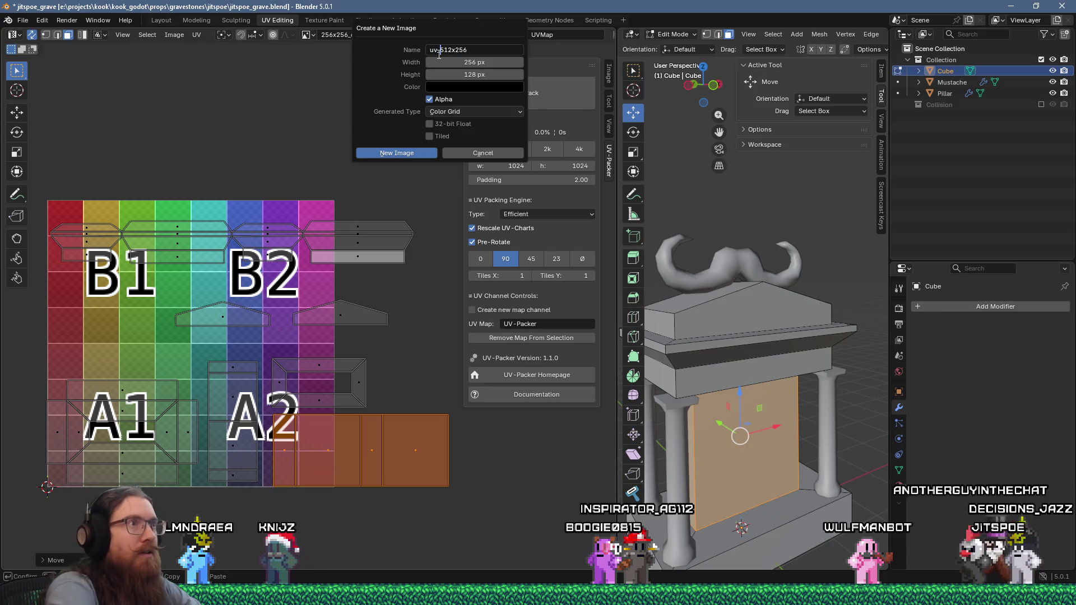
key("Return")
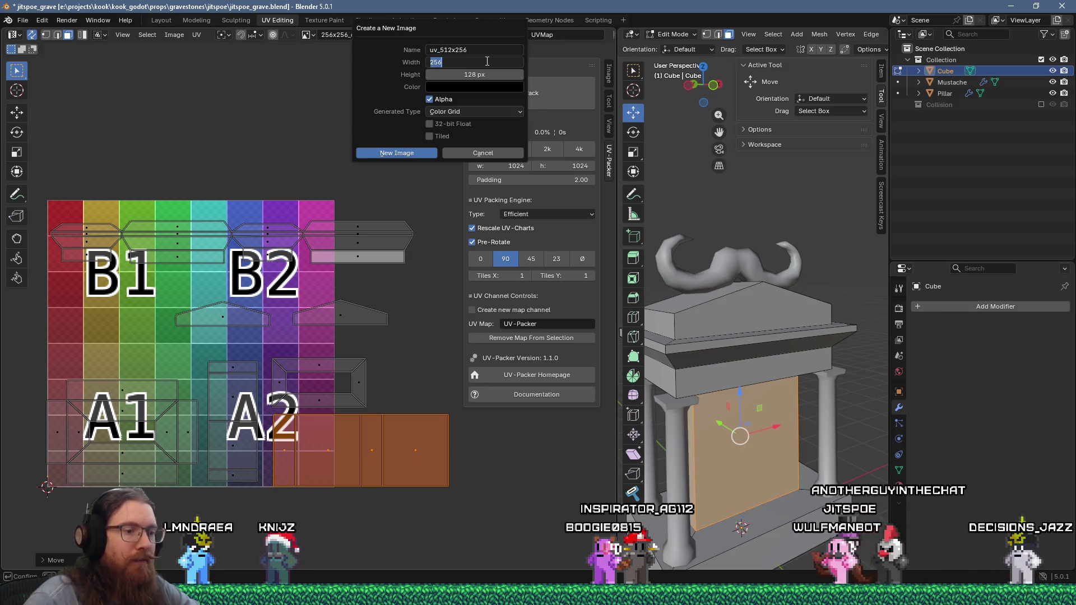
type("54")
key("BackSpace")
key("BackSpace")
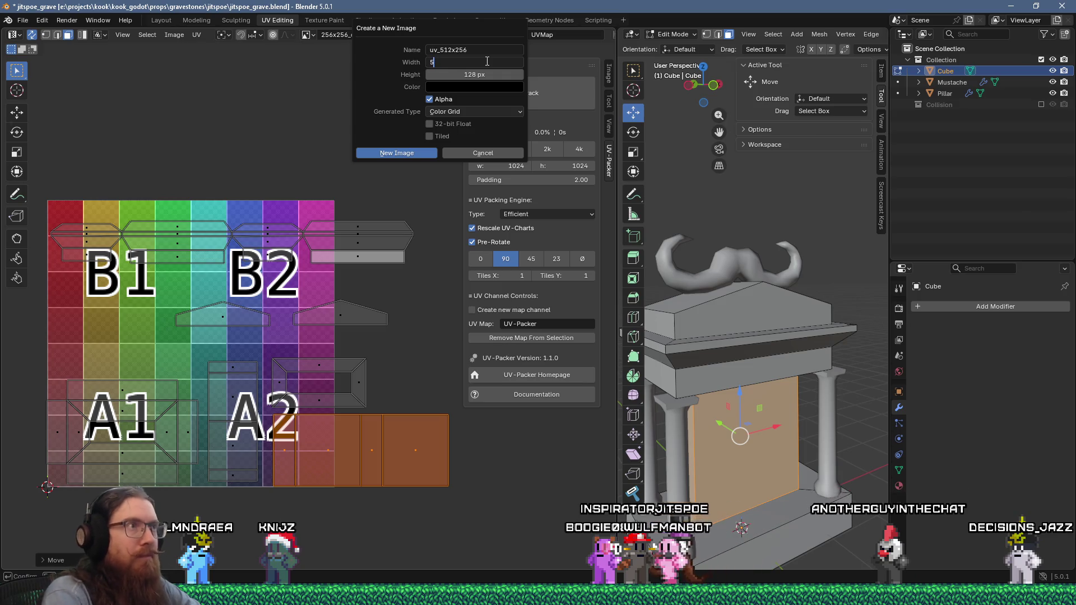
type("12")
key("Tab")
type("250")
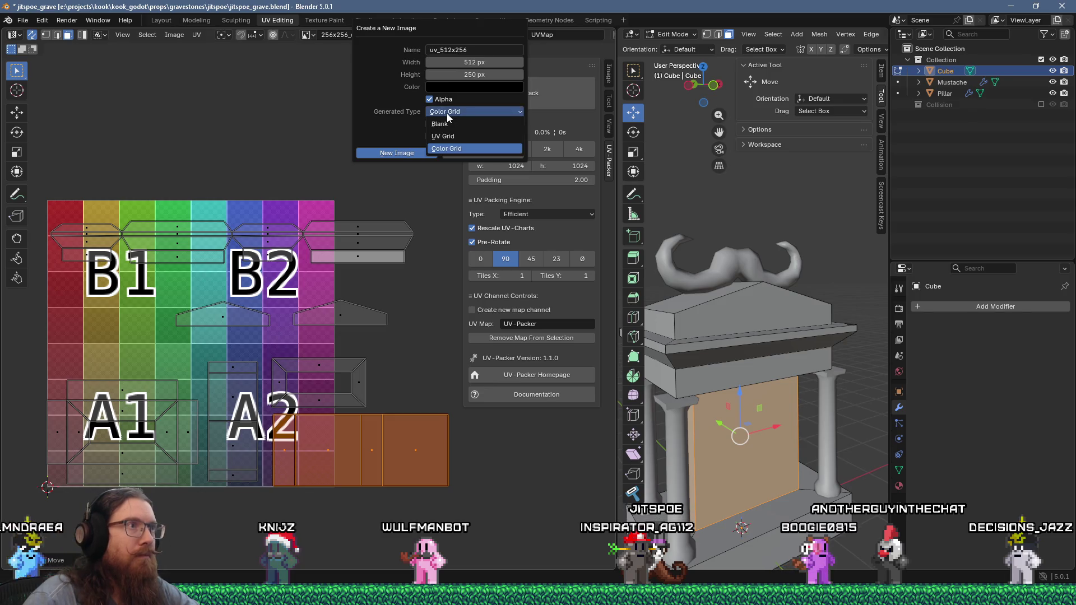
left_click(429, 150)
scroll(356, 133, "down", 4)
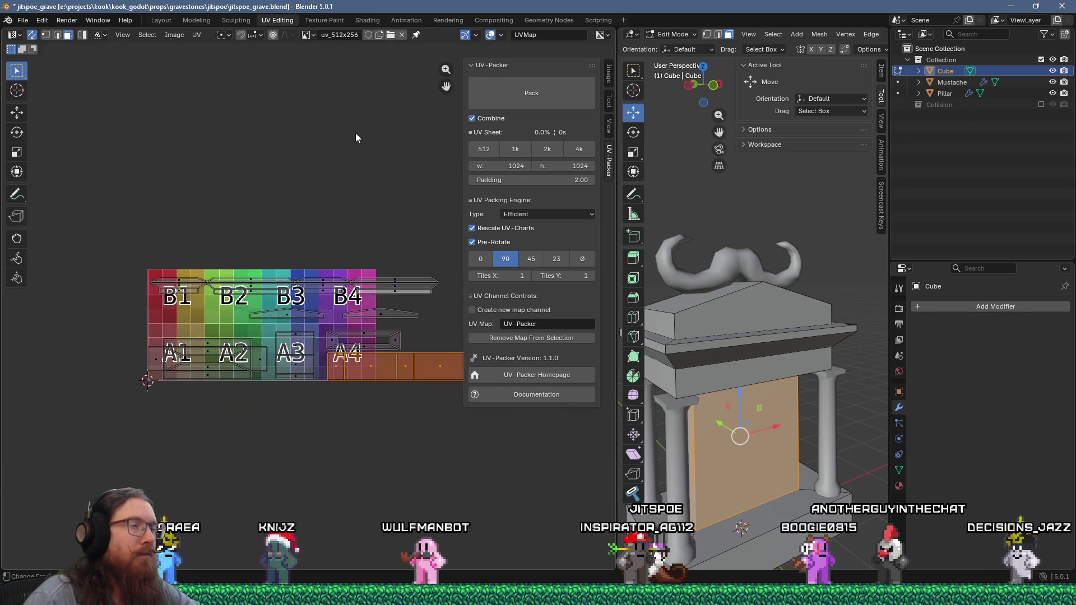
Scale all UV islands horizontally and shift them left to fit inside the new image.
key("l")
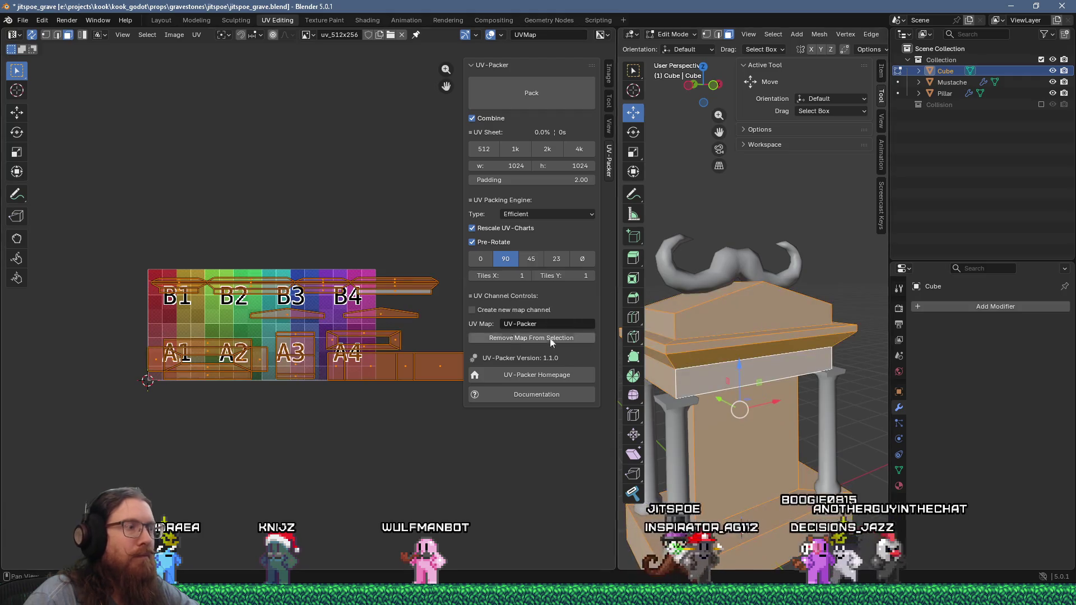
key("s")
key("x")
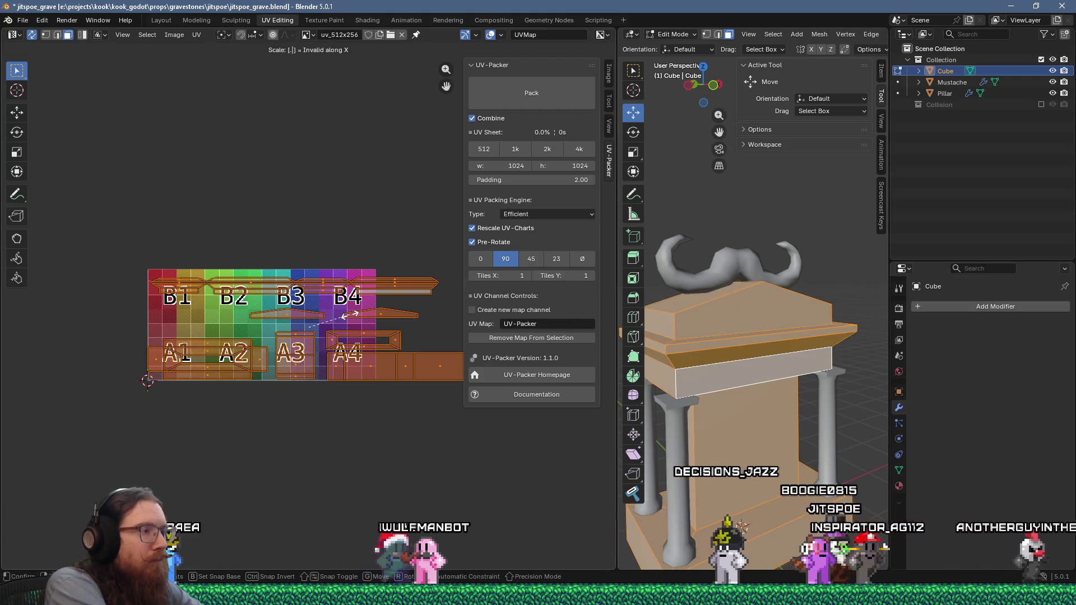
left_click(352, 319)
key("g")
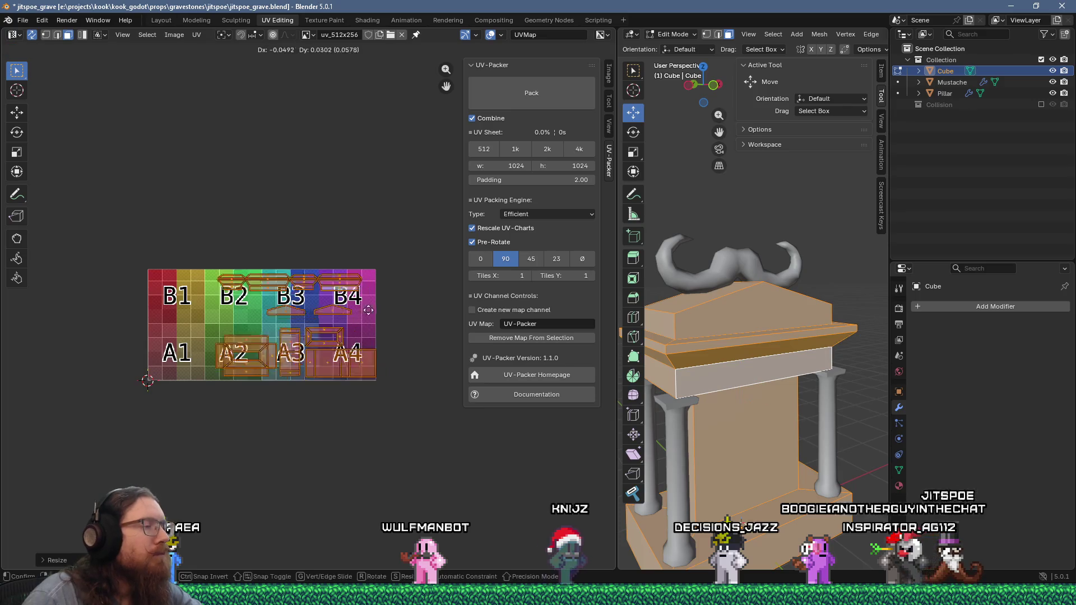
left_click(314, 318)
scroll(263, 246, "up", 3)
mouse_move(264, 246)
middle_mouse_down()
mouse_move(348, 254)
mouse_move(331, 280)
middle_mouse_up()
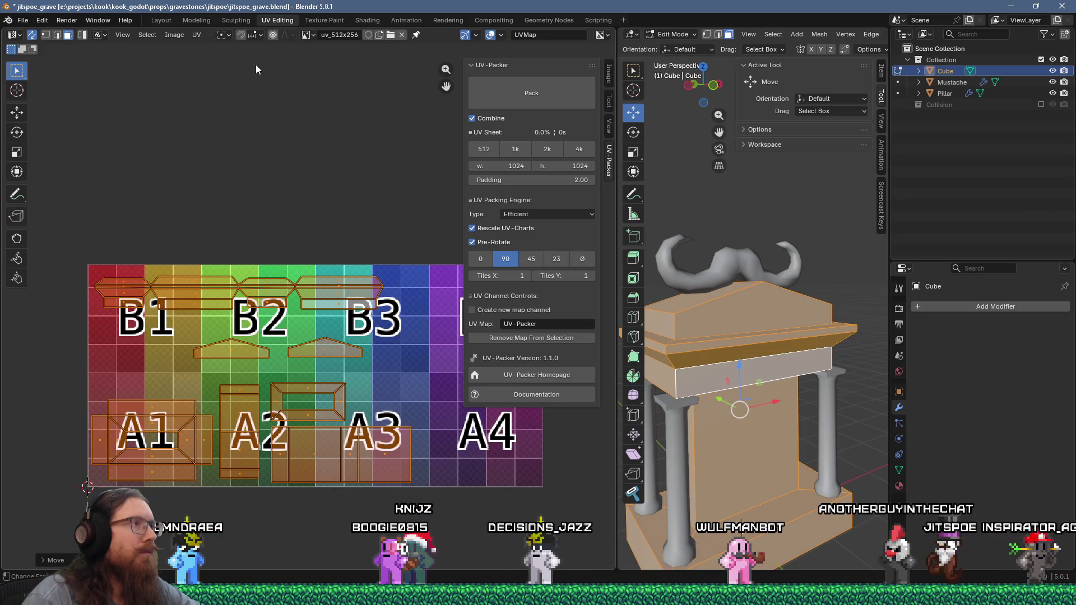
Save the grid image as 512x256_color_grid_uv.png in e:\projects\kook\art_source\uvs.
left_click(171, 36)
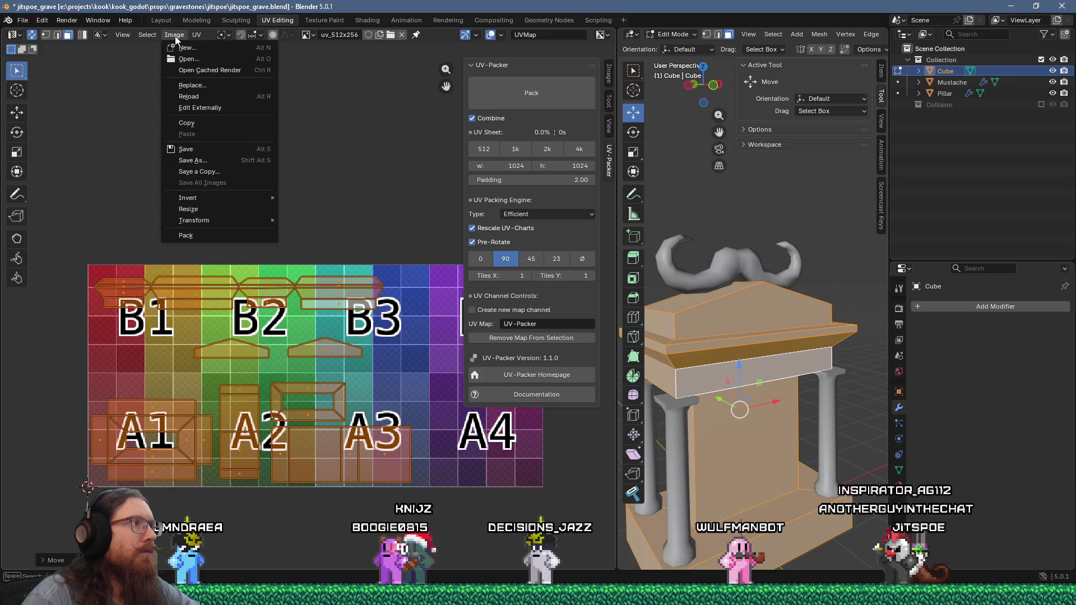
left_click(216, 163)
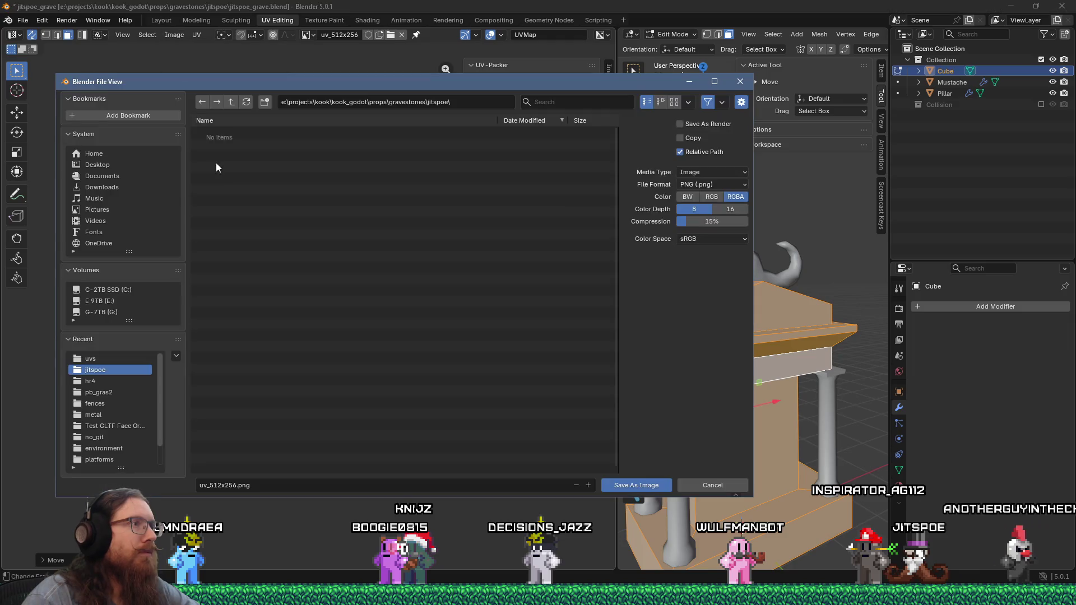
left_click(231, 104)
left_click(231, 104)
left_click(230, 104)
left_click(231, 104)
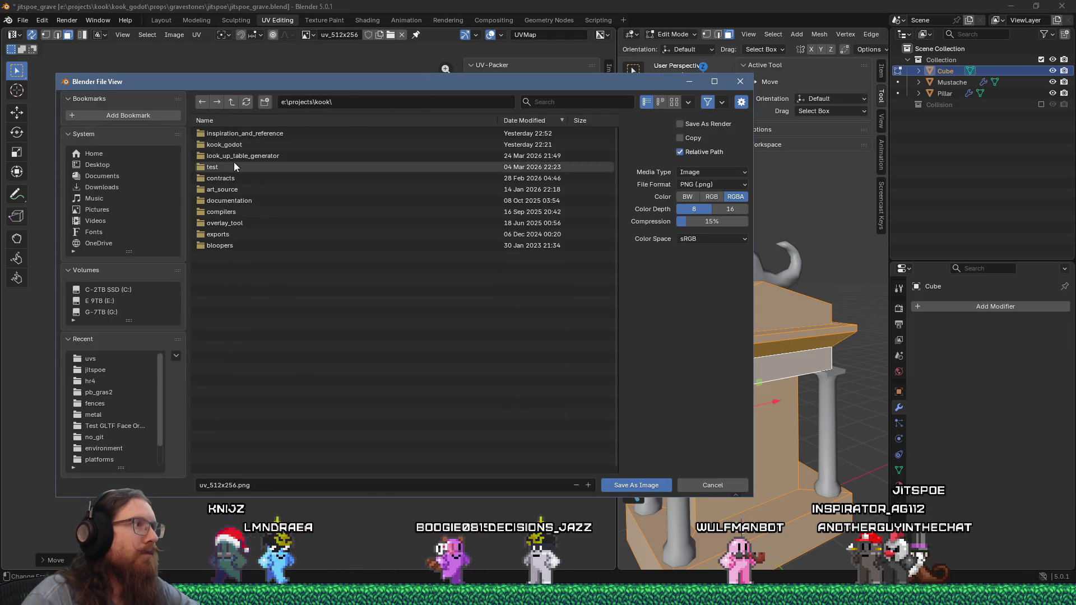
double_click(225, 186)
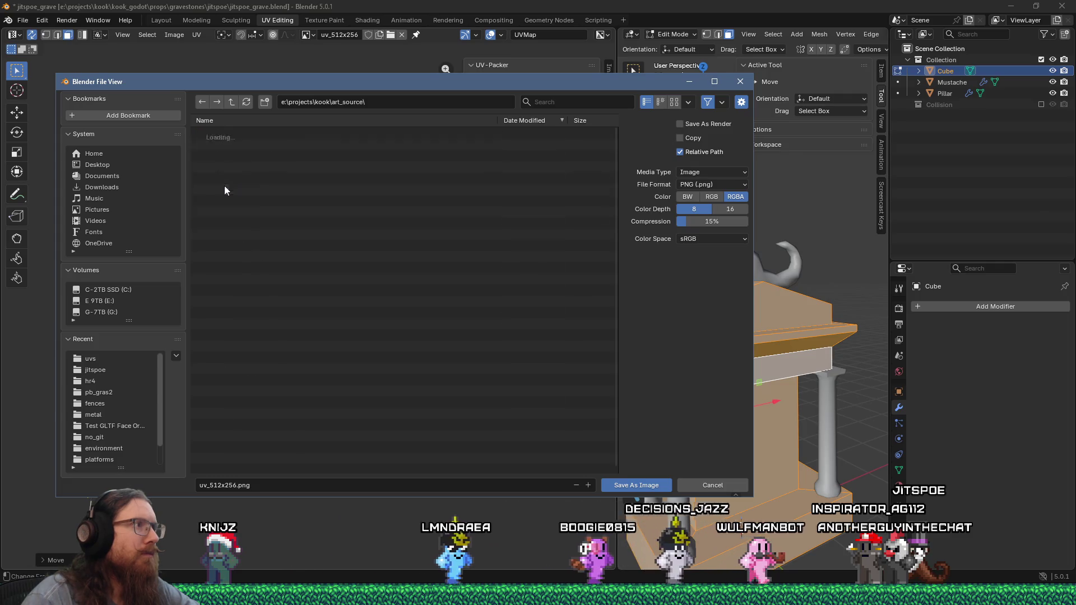
double_click(217, 147)
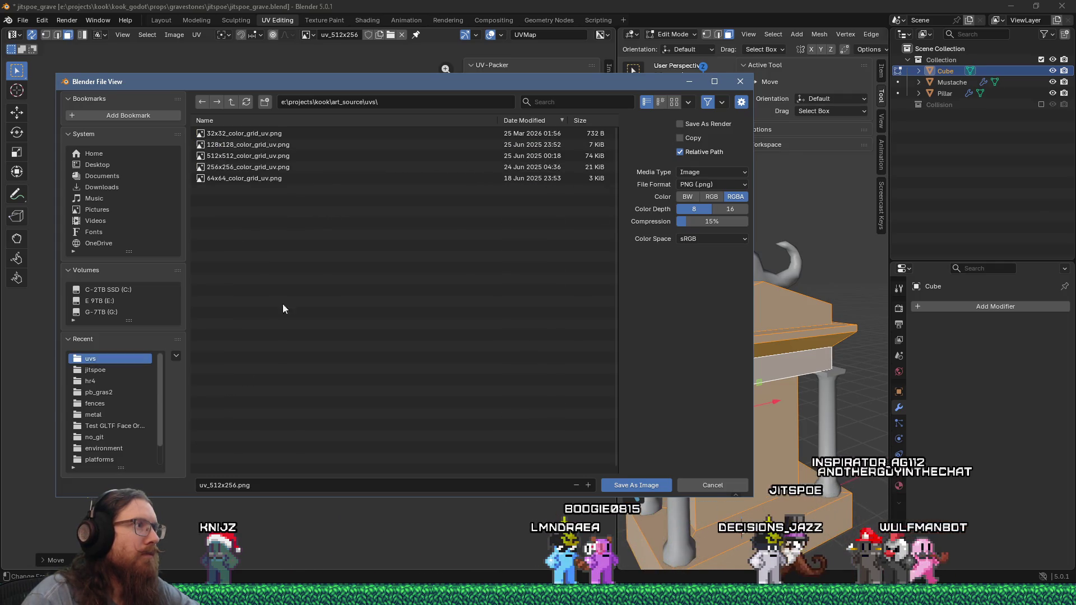
left_click(211, 486)
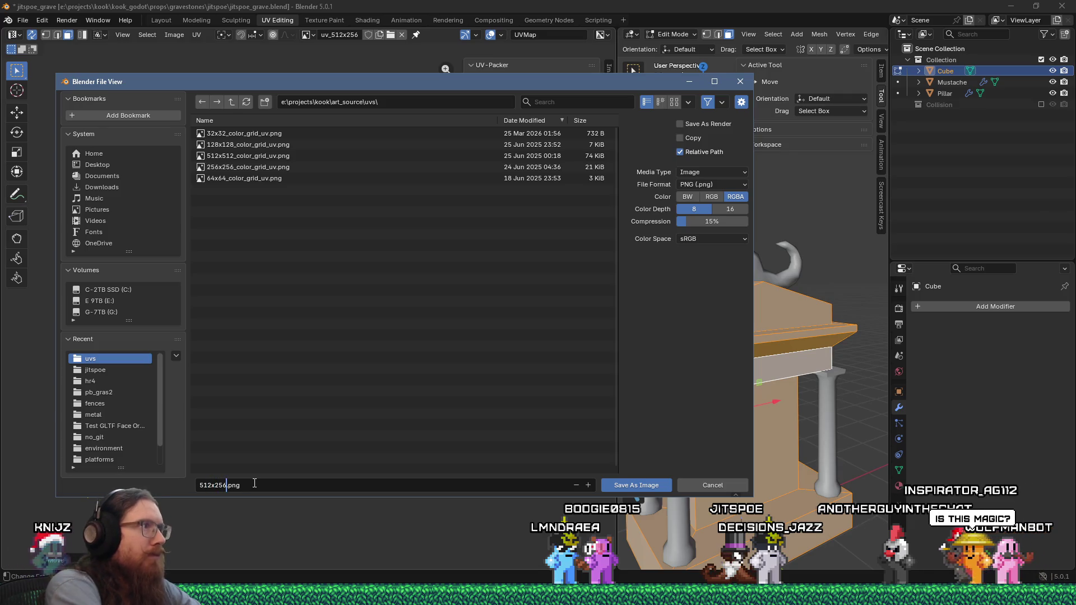
type("_color_grid_uv")
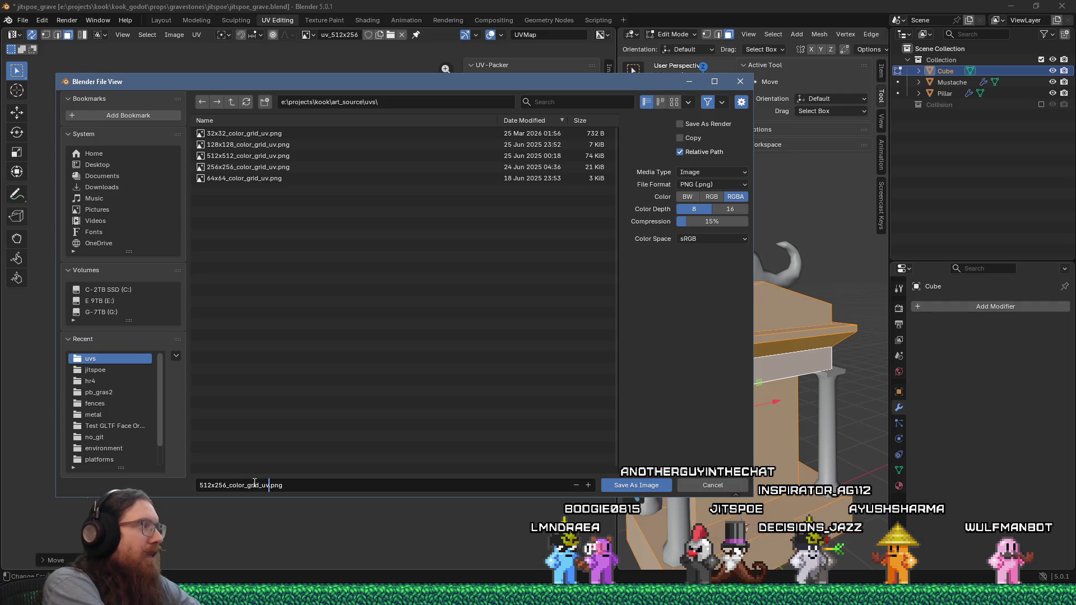
left_click(624, 486)
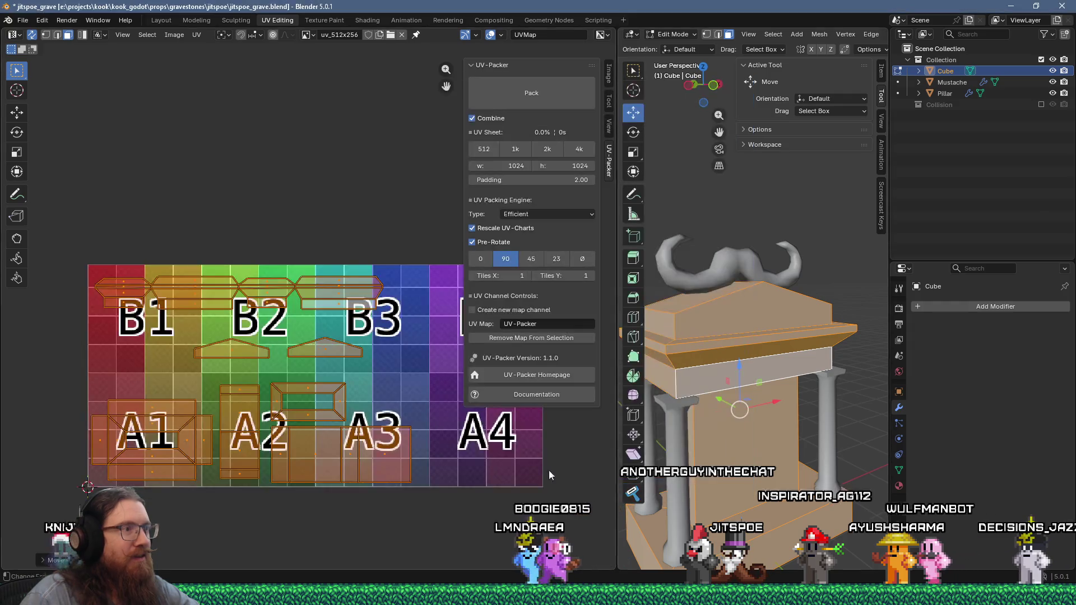
Zoom and pan the UV editor to inspect the islands around grid tile B4.
scroll(403, 432, "down", 3)
scroll(417, 431, "up", 3)
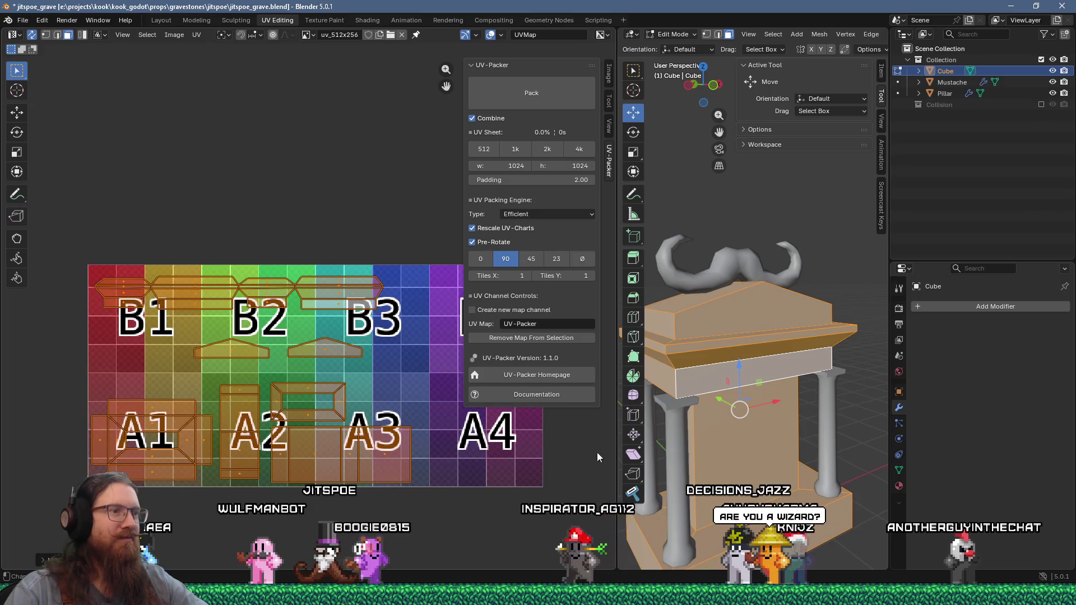
middle_click_drag(512, 452, 440, 442)
scroll(374, 421, "down", 4)
scroll(282, 382, "up", 4)
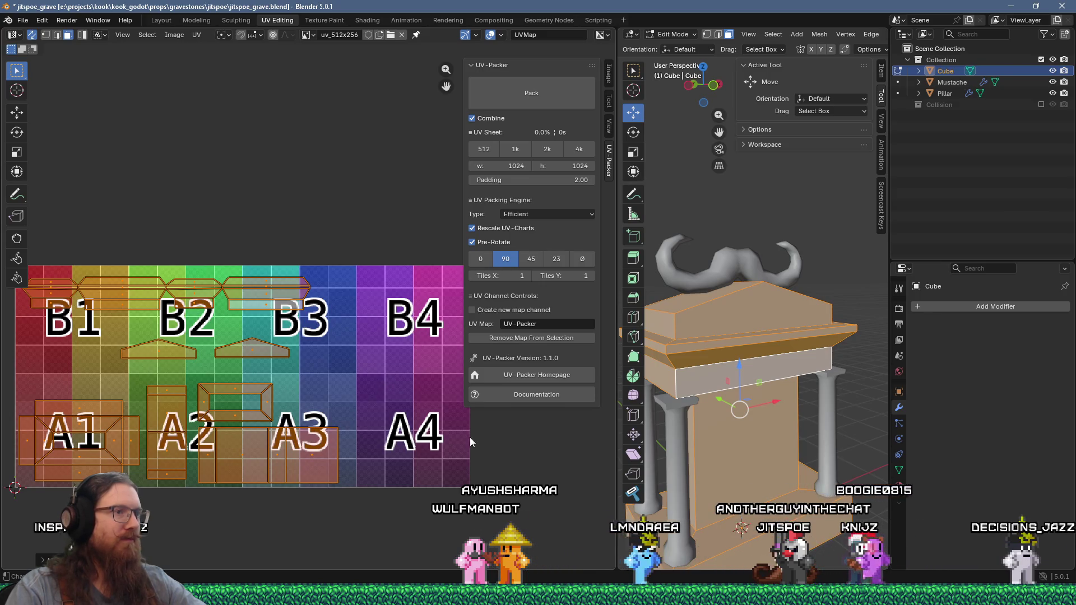
Resize the UV and 3D areas, then orbit the model to face the grave's front.
left_click_drag(613, 467, 734, 466)
scroll(392, 395, "down", 3)
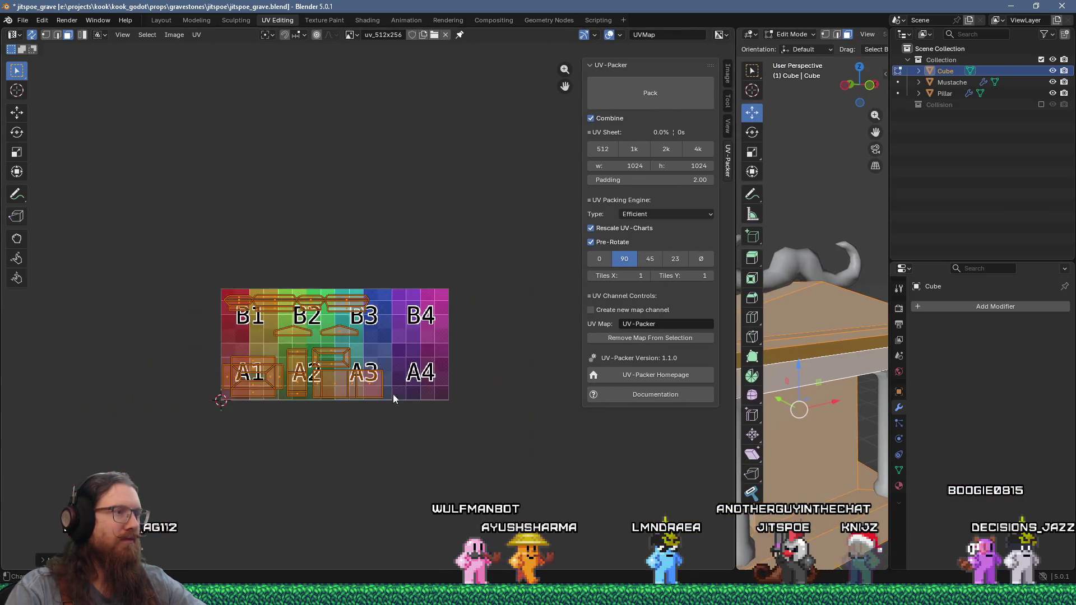
scroll(349, 381, "up", 3)
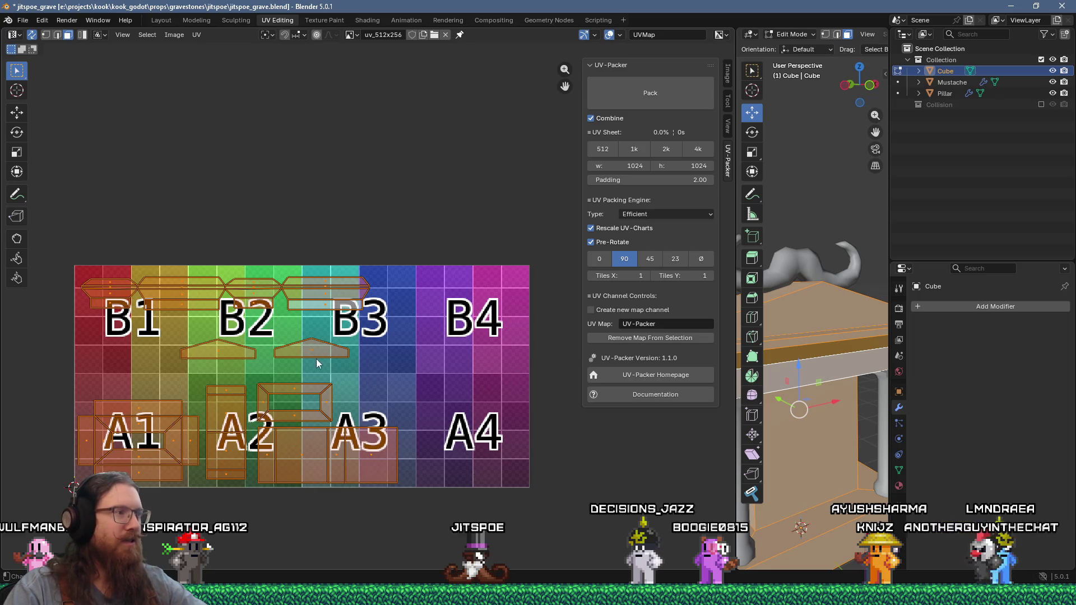
scroll(352, 438, "up", 7)
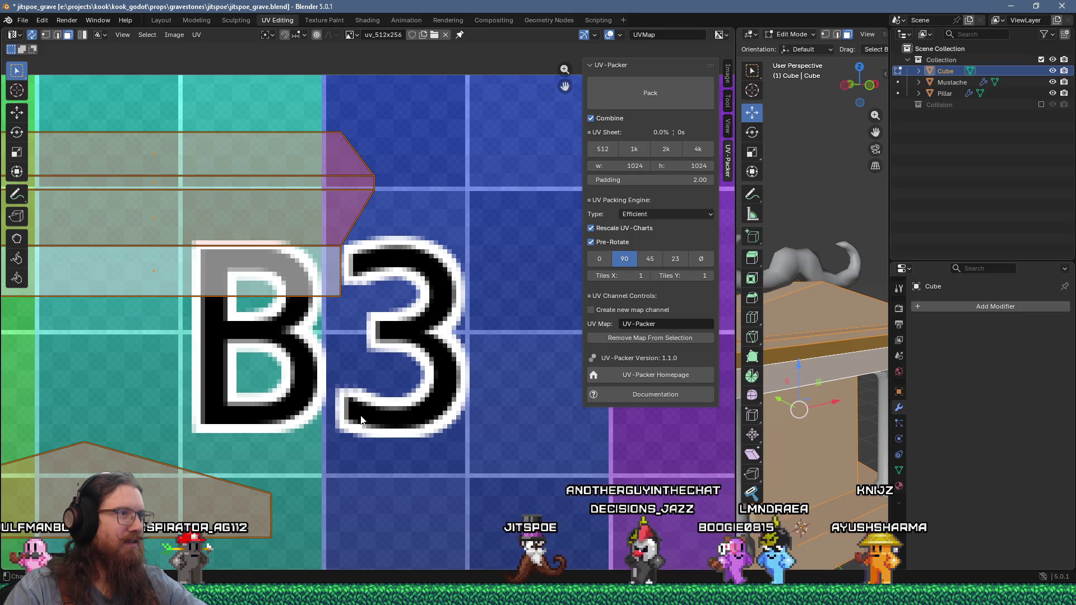
scroll(324, 303, "up", 4)
scroll(324, 302, "down", 13)
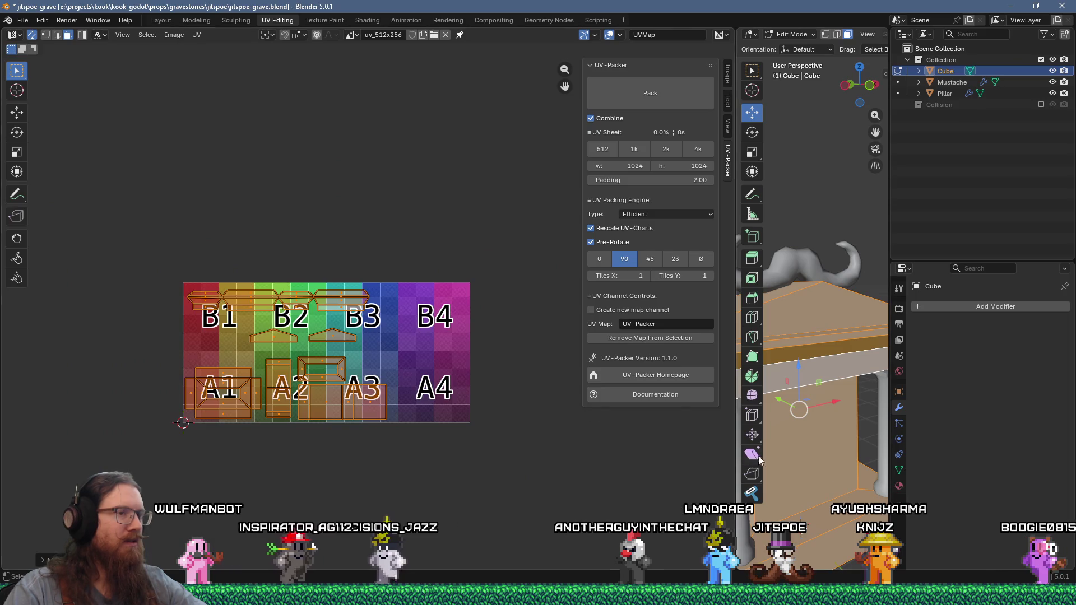
left_click_drag(736, 431, 527, 430)
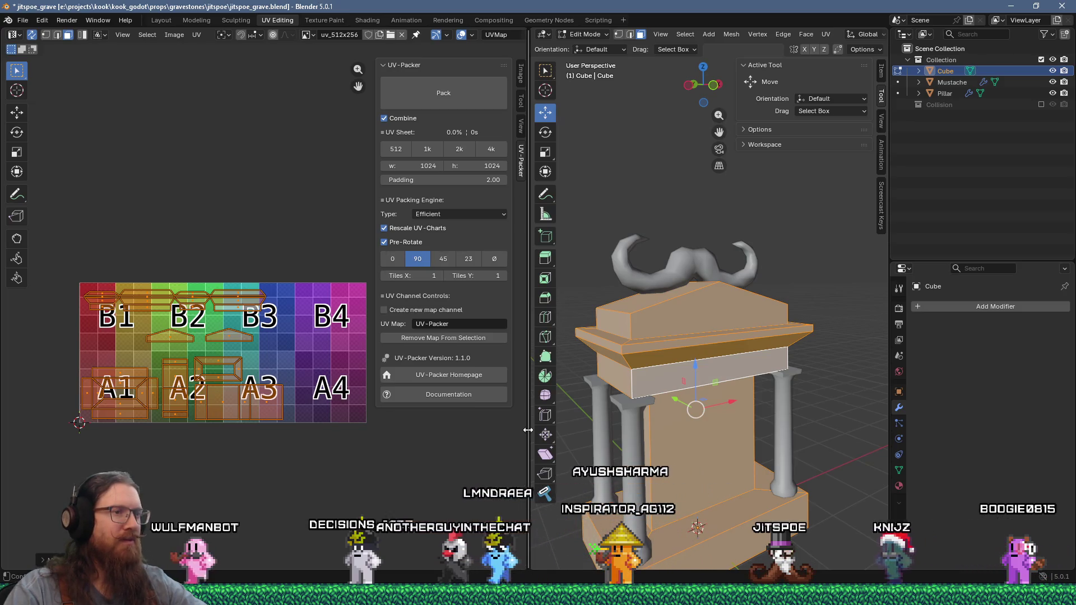
mouse_move(773, 463)
middle_mouse_down()
mouse_move(815, 462)
mouse_move(780, 416)
mouse_move(792, 428)
middle_mouse_up()
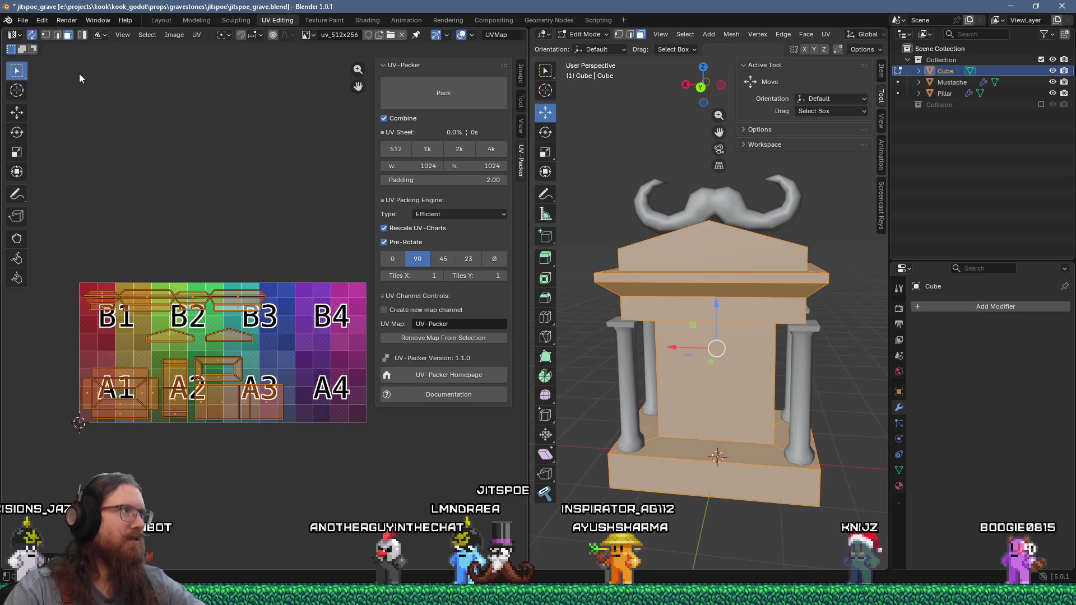
Enter Edit Mode on the Pillar object and select the left pillar's connected geometry.
left_click(953, 94)
key("Tab")
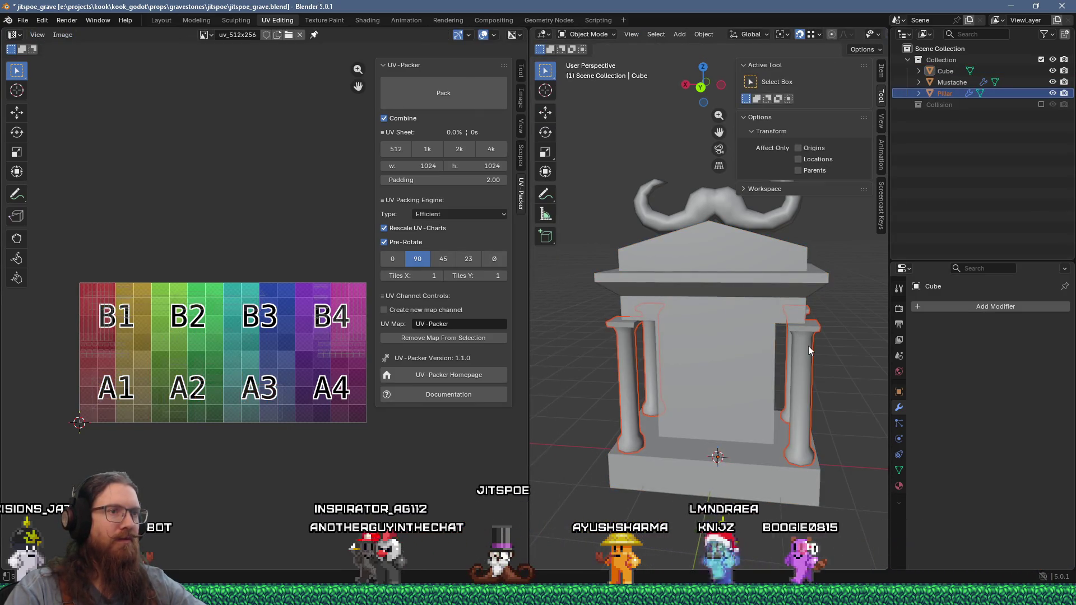
key("Tab")
key("alt+a")
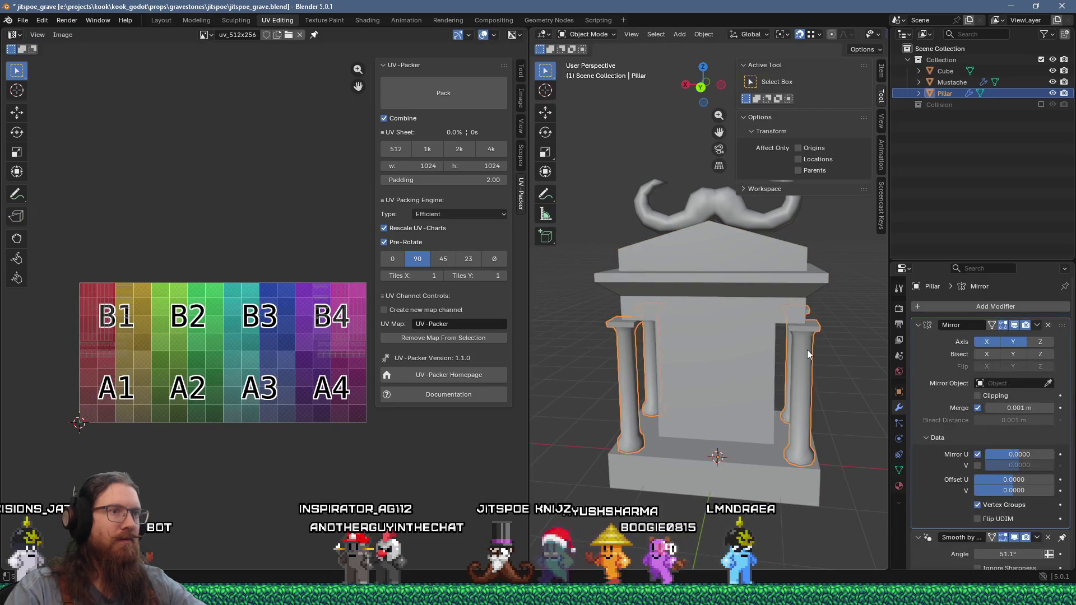
key("l")
scroll(110, 322, "up", 5)
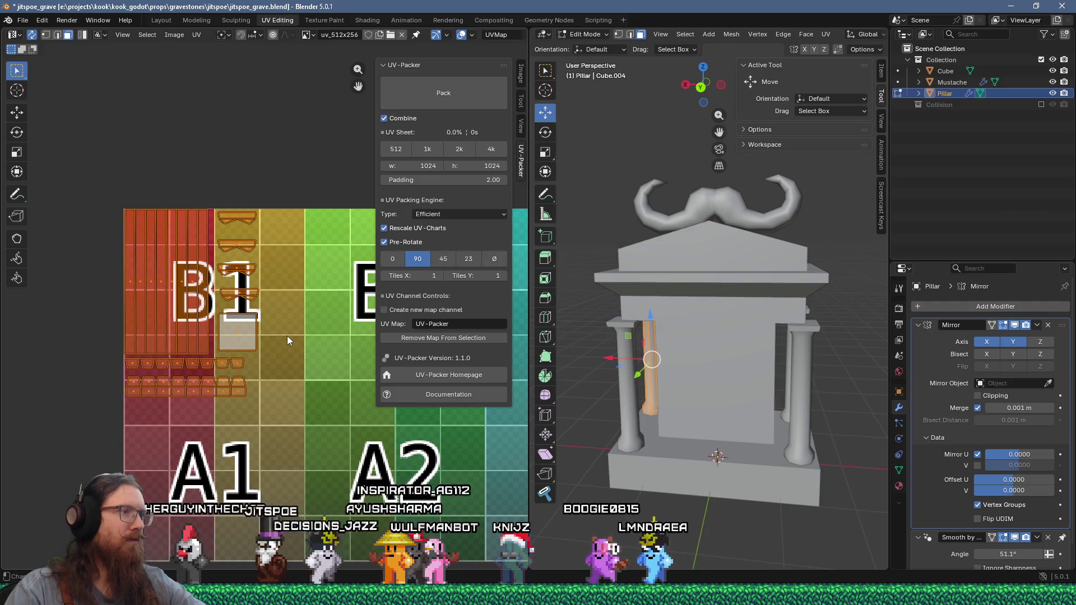
scroll(268, 317, "up", 2)
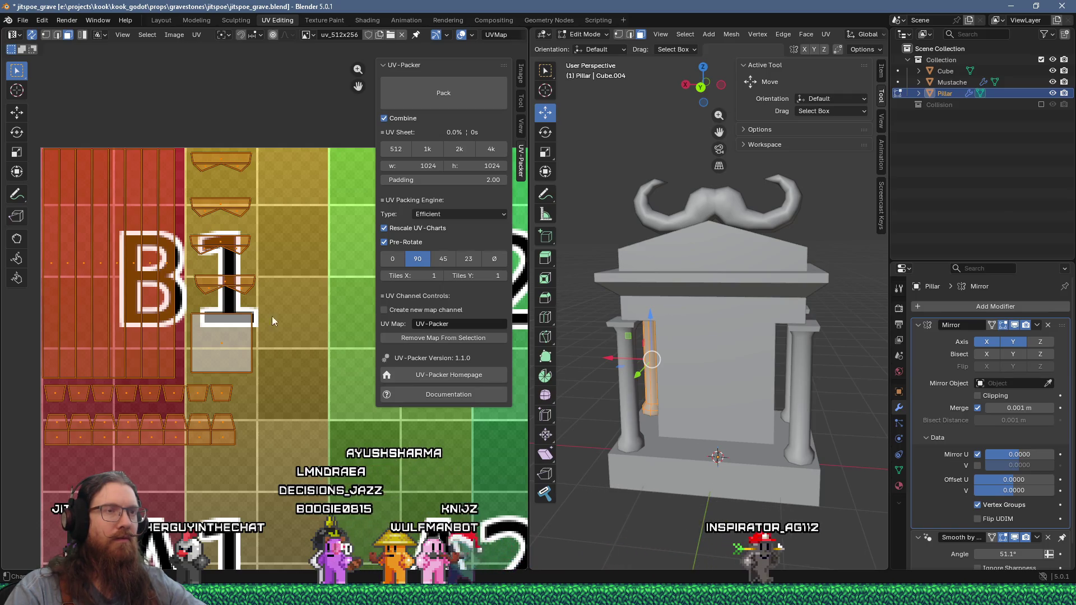
scroll(299, 321, "down", 4)
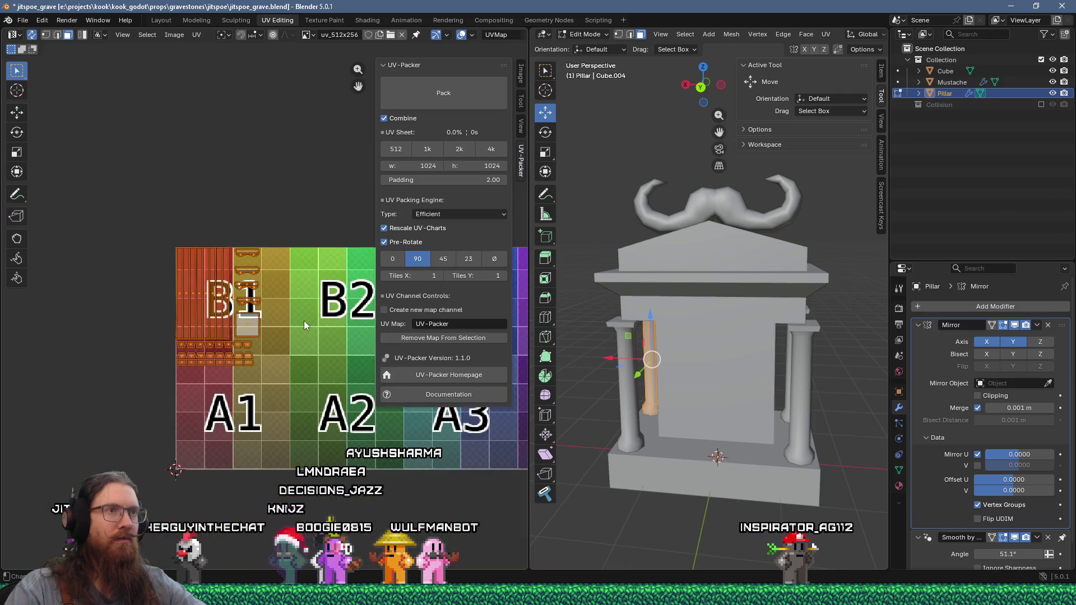
left_click(551, 491)
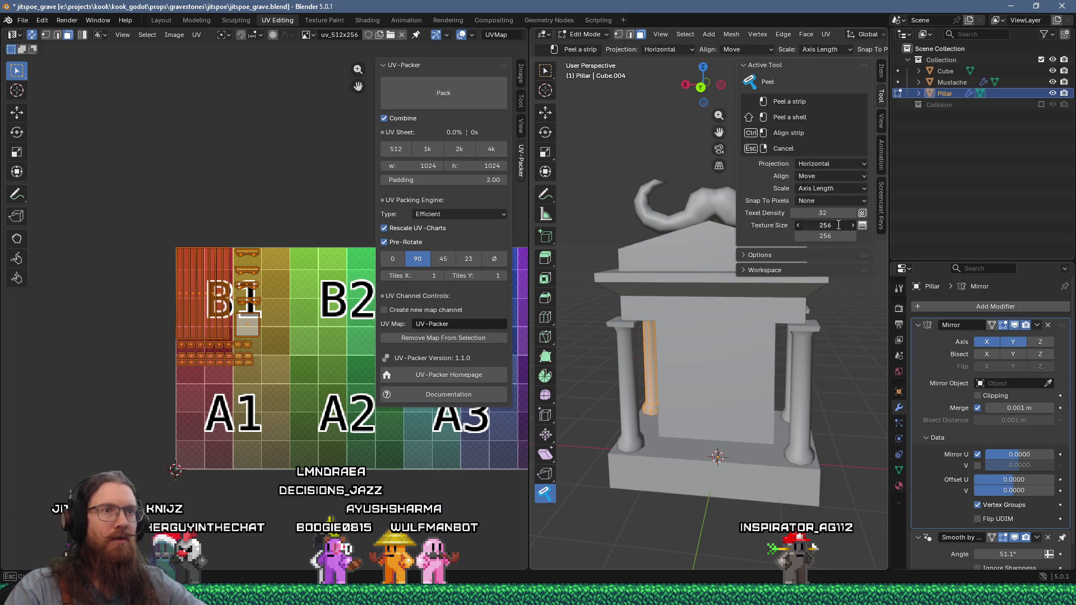
Set the Peel texture size to 512 and peel the left pillar's UVs into a strip.
type("512")
key("Return")
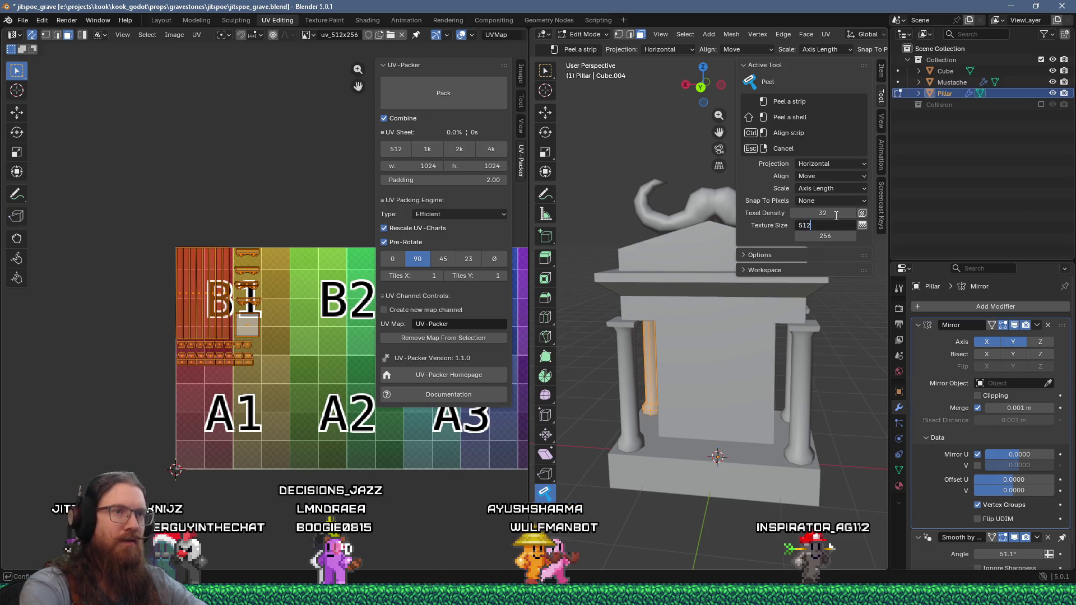
middle_click_drag(695, 369, 721, 373)
left_click(639, 381, "shift")
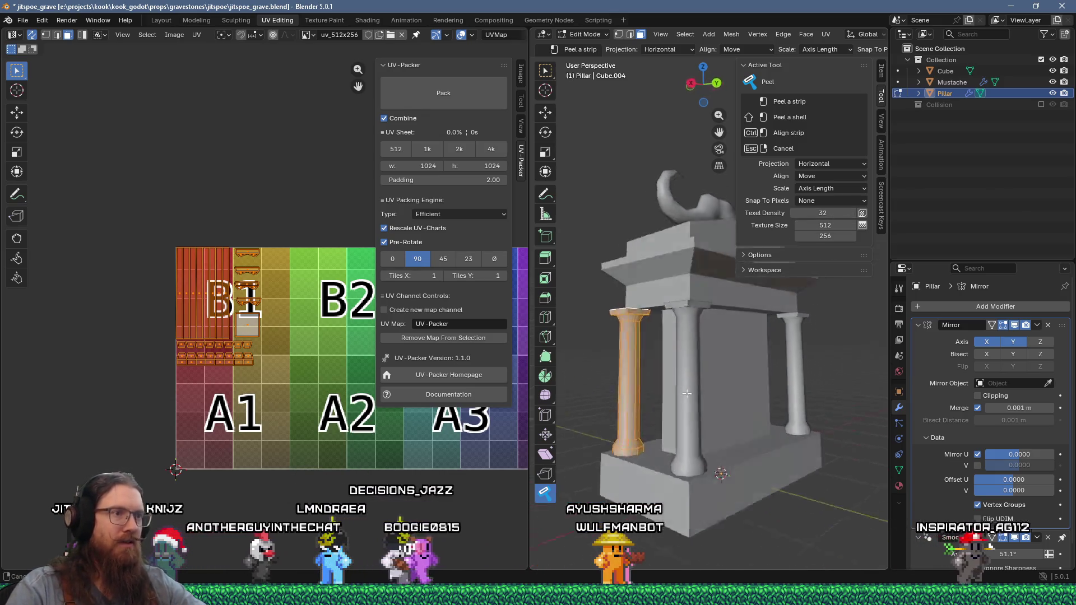
key("KP_Decimal")
left_click(667, 335)
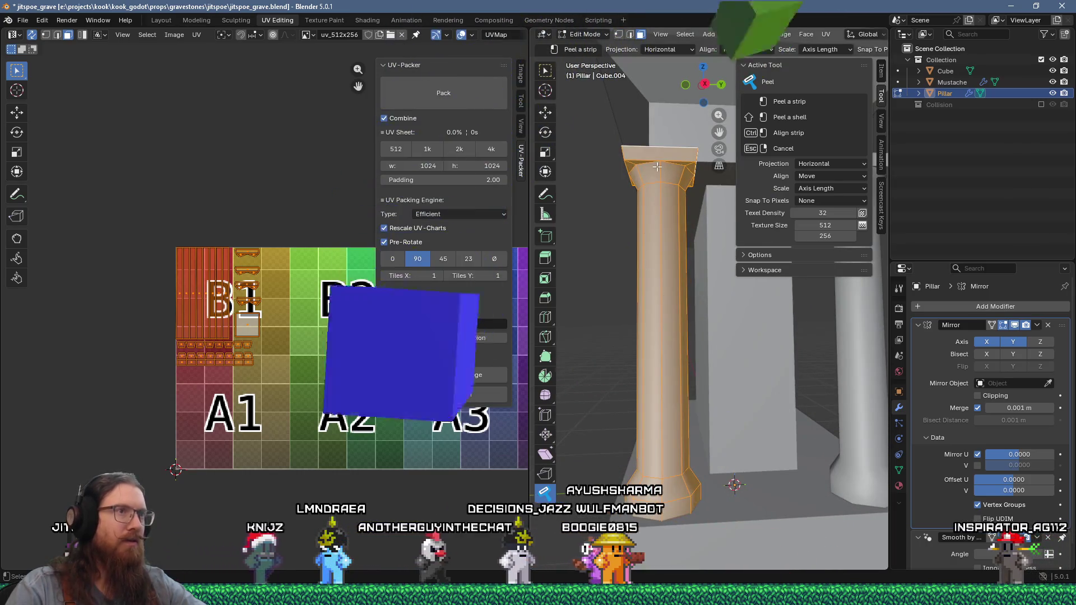
Shrink the pillar's UV islands to half size and move them into the B1 tile.
scroll(187, 325, "up", 2)
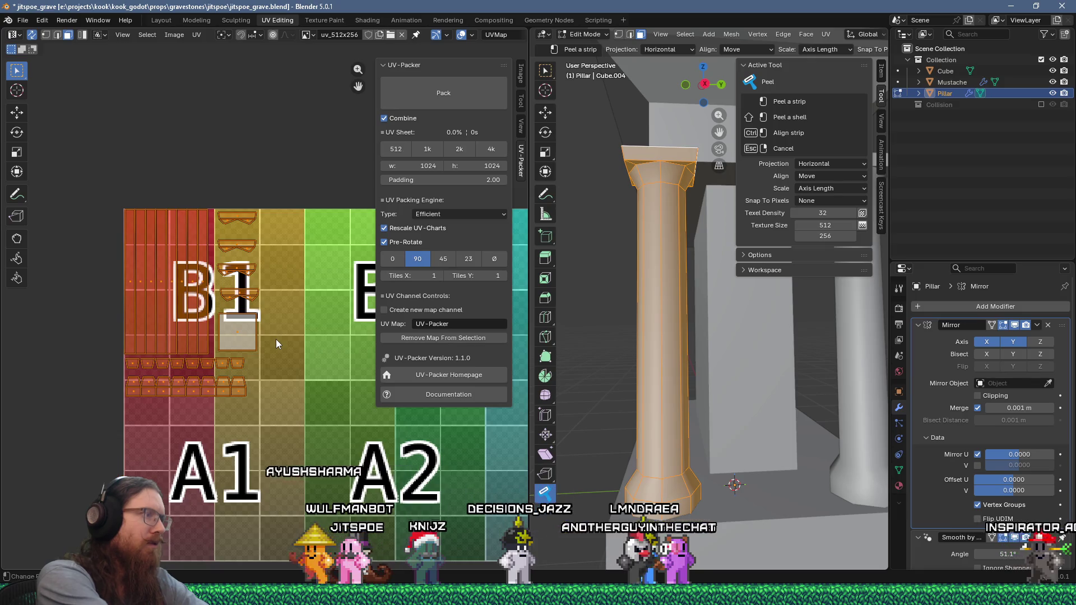
key("ctrl+z")
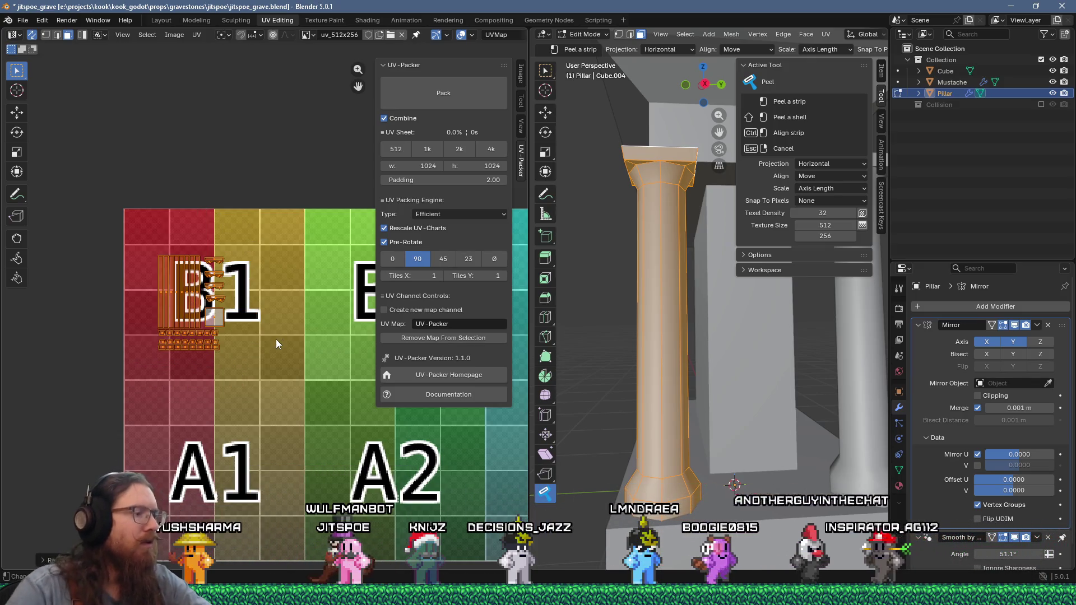
key("g")
left_click(226, 301)
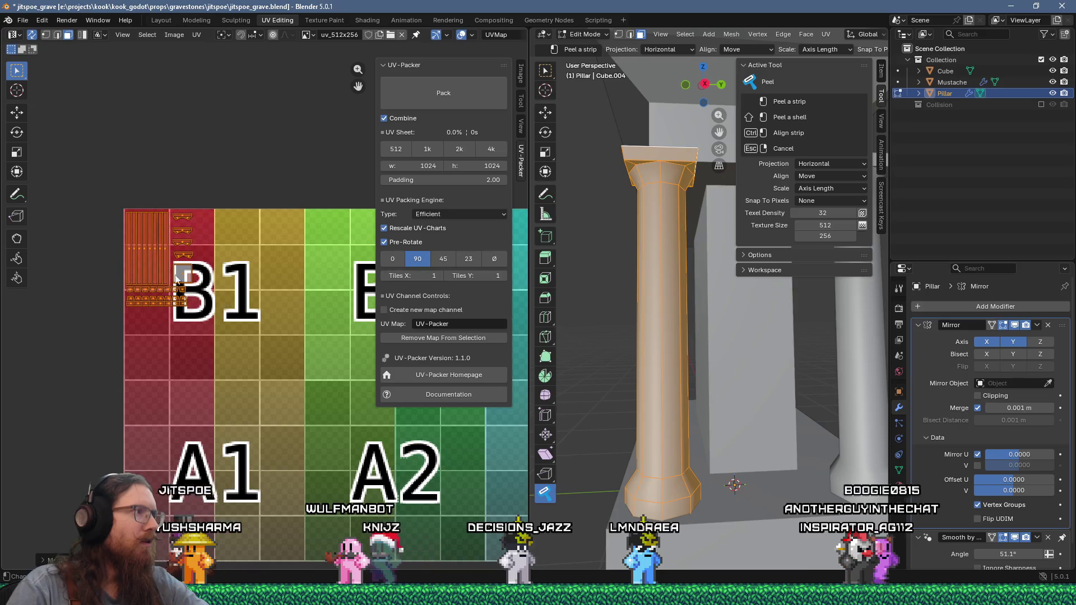
scroll(162, 261, "up", 4)
middle_click_drag(187, 232, 269, 329)
scroll(269, 329, "up", 1)
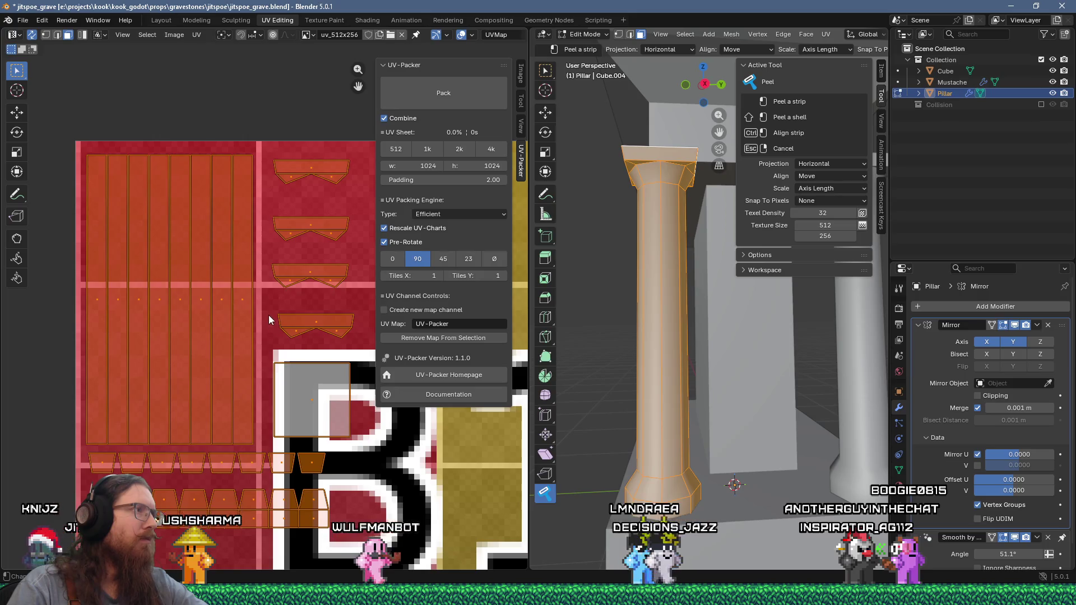
scroll(267, 315, "down", 5)
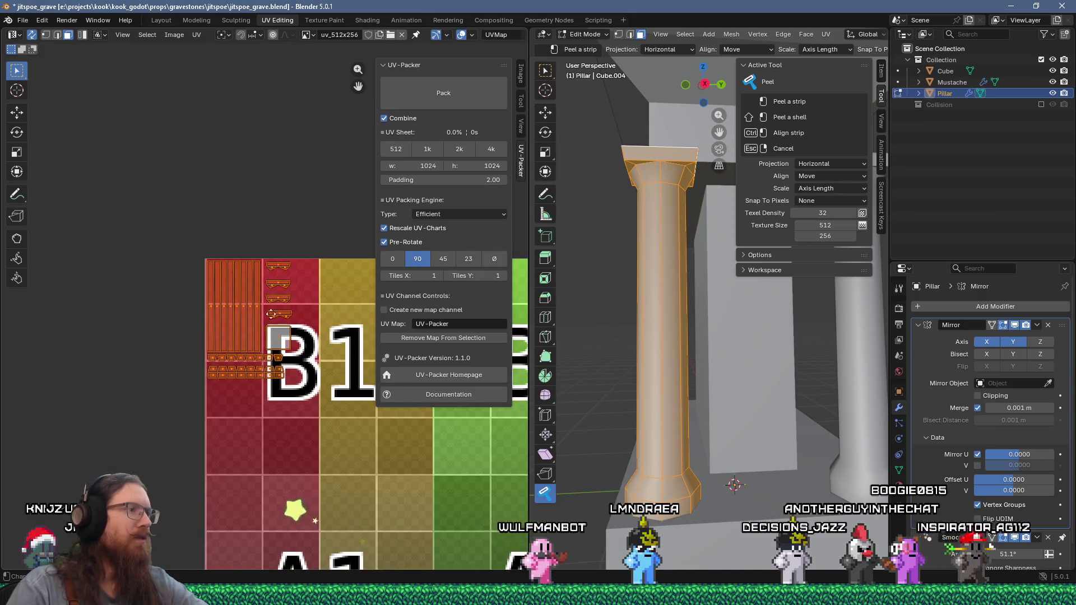
middle_click_drag(270, 314, 228, 297)
Save jitspoe_grave.blend from the File menu.
left_click(22, 20)
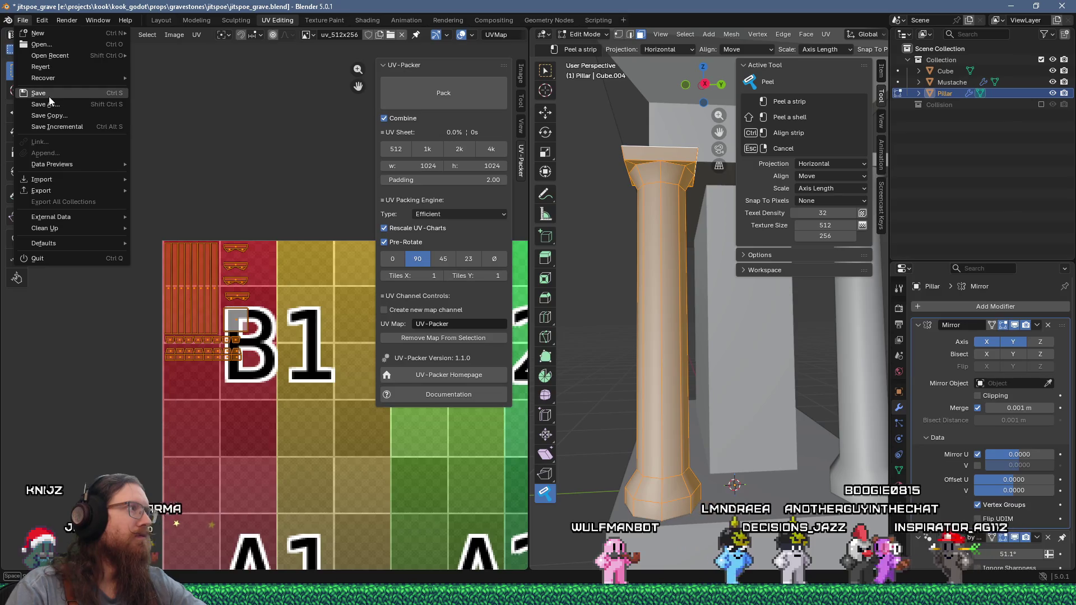
left_click(48, 96)
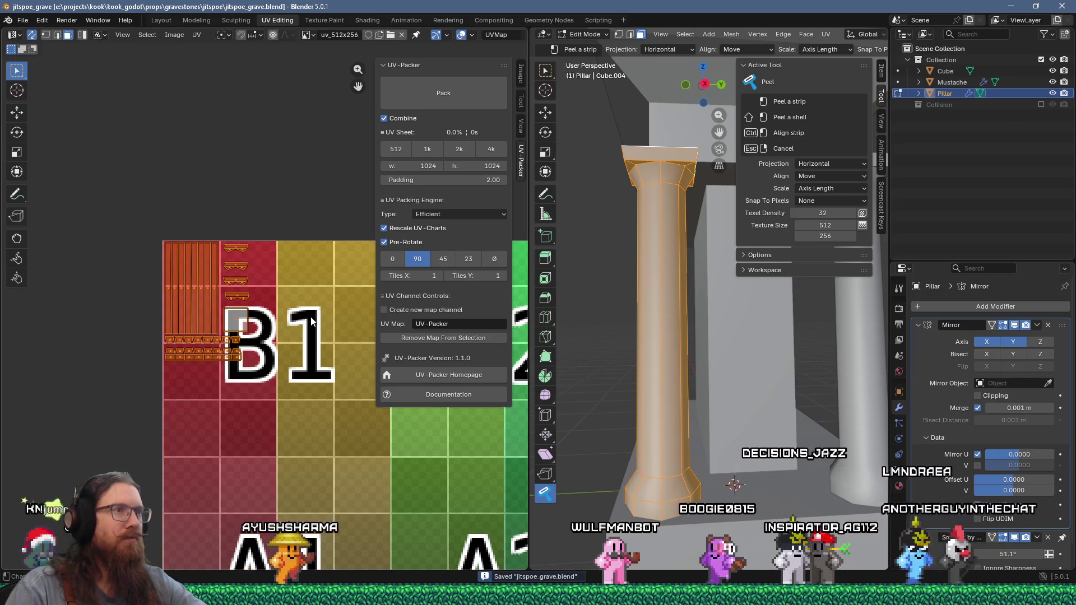
scroll(311, 317, "down", 5)
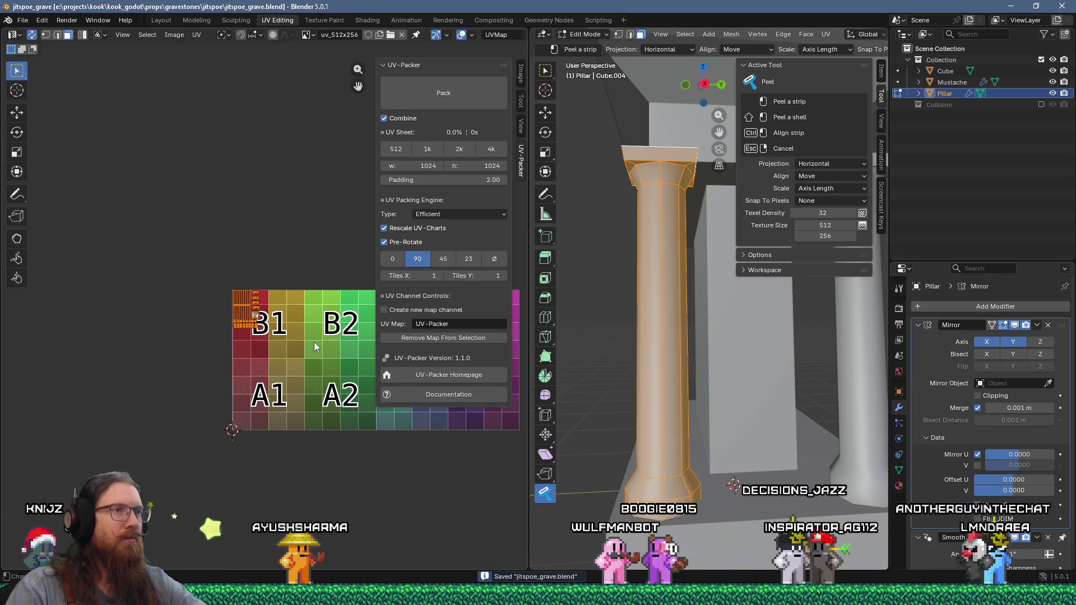
middle_click_drag(315, 342, 156, 334)
Leave the pillar's Edit Mode and turn the view toward the mustache.
key("Tab")
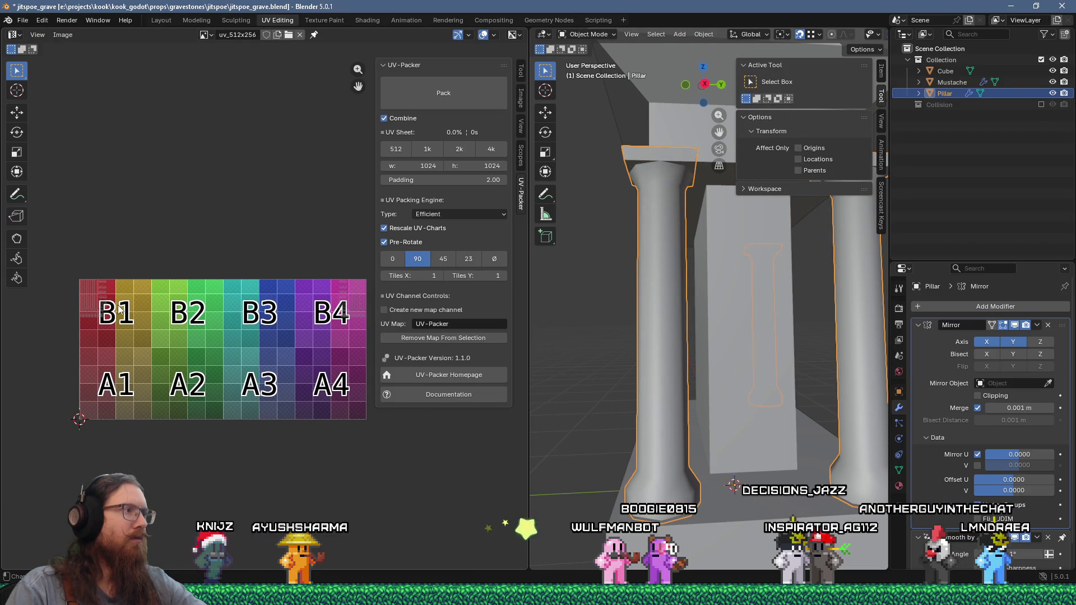
scroll(734, 268, "down", 4)
mouse_move(734, 268)
middle_mouse_down()
mouse_move(672, 268)
mouse_move(643, 290)
middle_mouse_up()
scroll(650, 264, "up", 3)
key("Tab")
key("Tab")
Select the whole mustache mesh and orbit along its length to peel strips beside A1.
left_click(650, 264)
key("Tab")
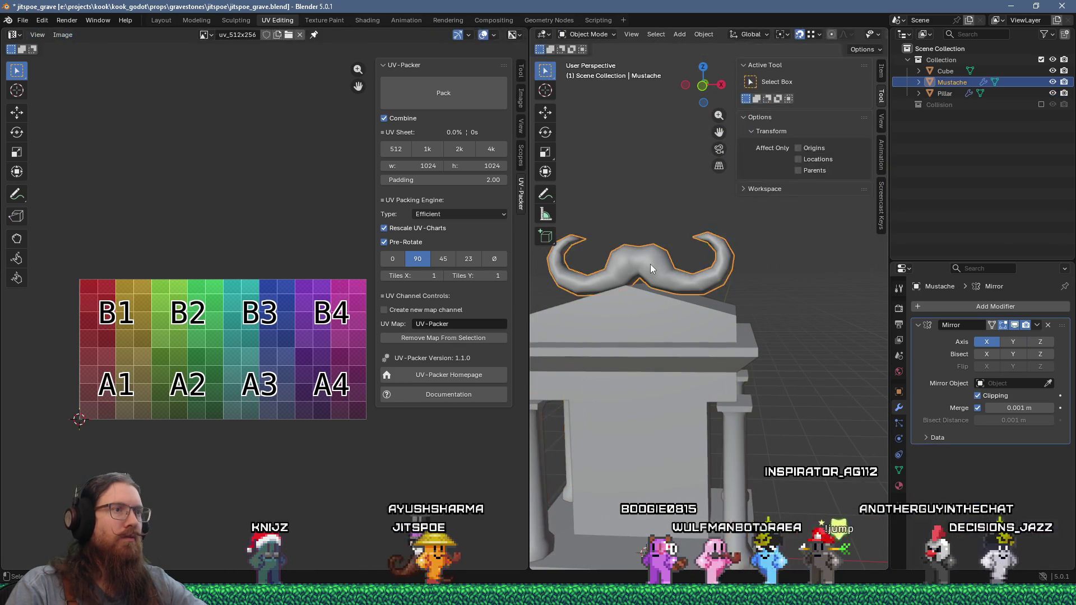
key("a")
scroll(654, 294, "up", 5)
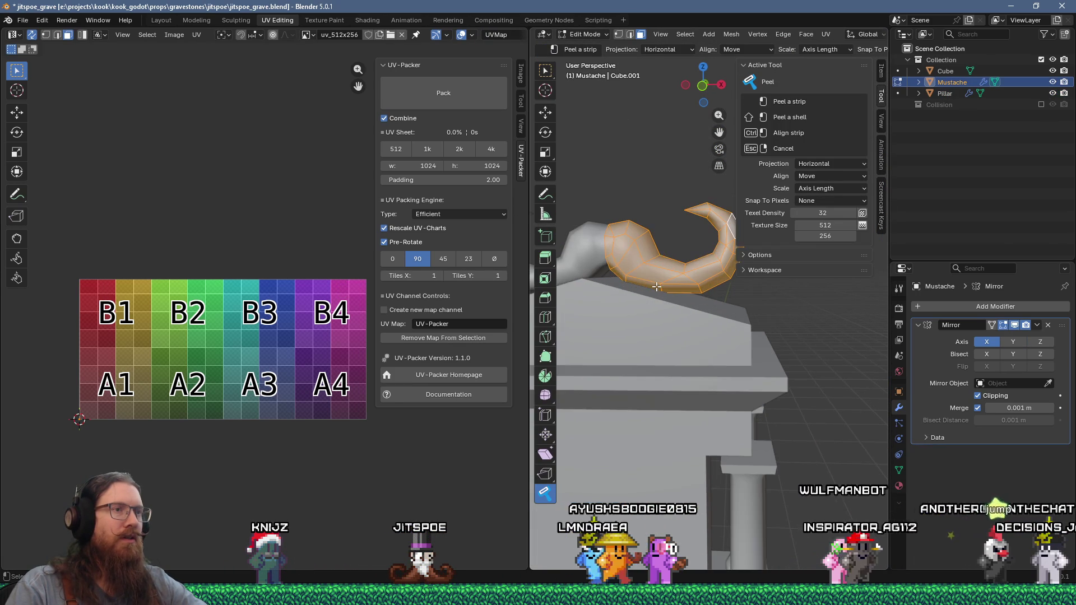
scroll(693, 318, "up", 2)
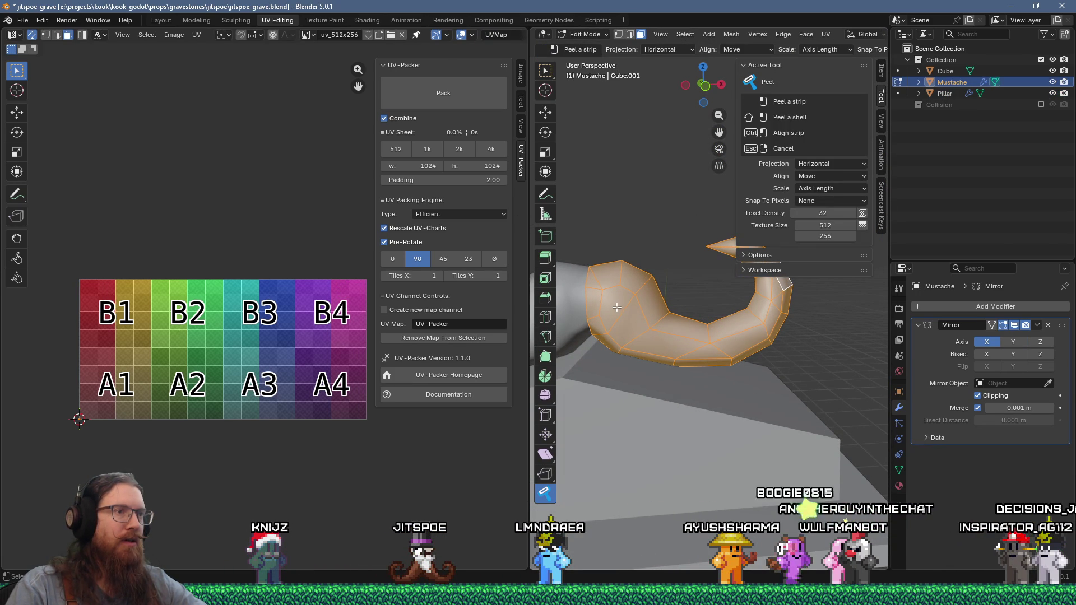
mouse_move(627, 301)
middle_mouse_down()
mouse_move(647, 241)
mouse_move(667, 292)
mouse_move(765, 377)
mouse_move(757, 386)
middle_mouse_up()
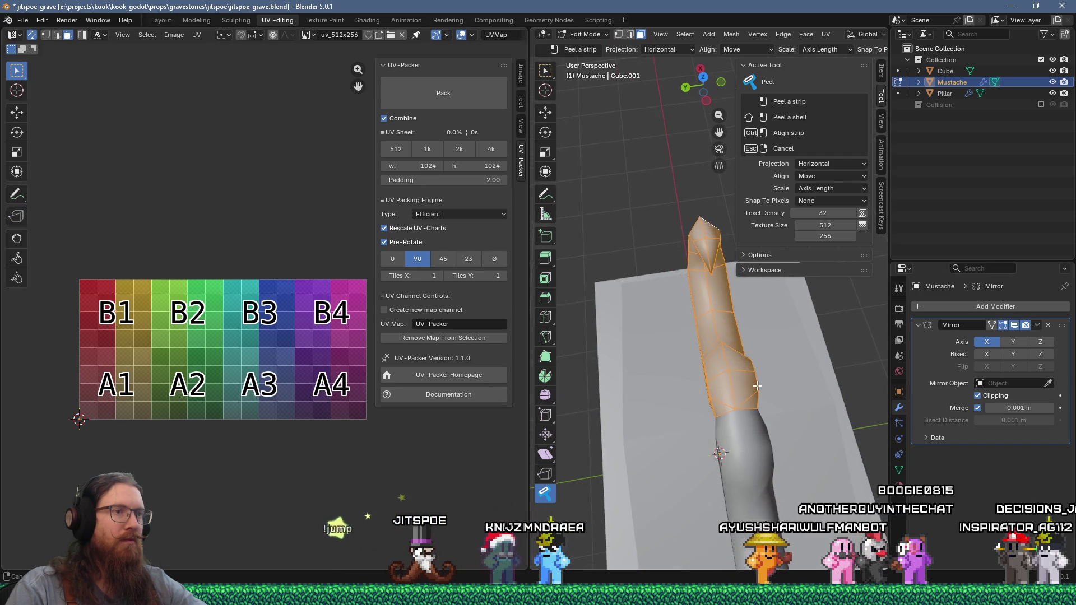
scroll(740, 380, "up", 1)
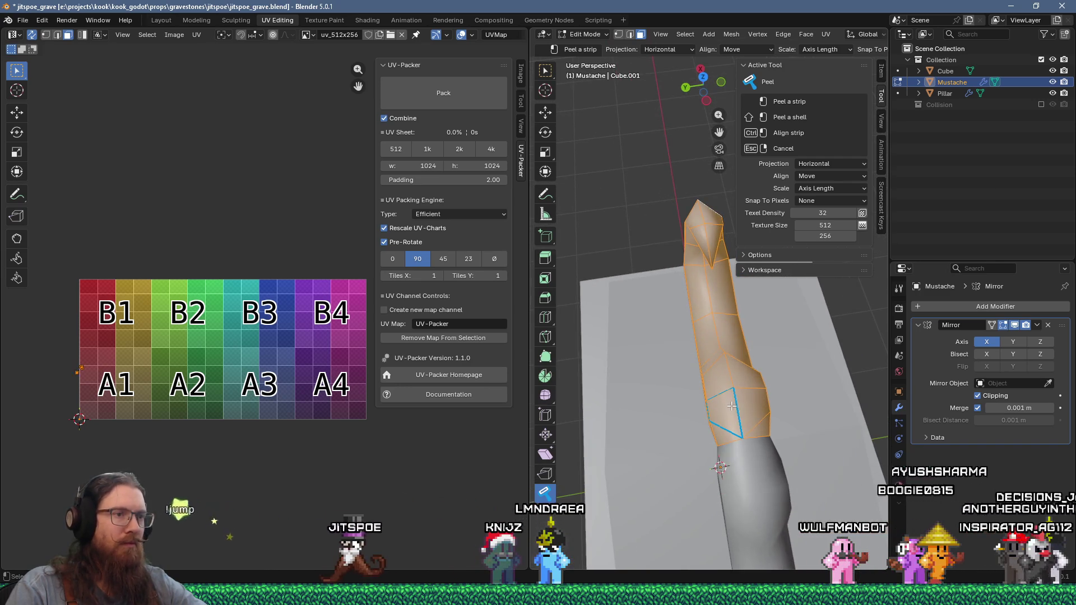
scroll(738, 406, "up", 2)
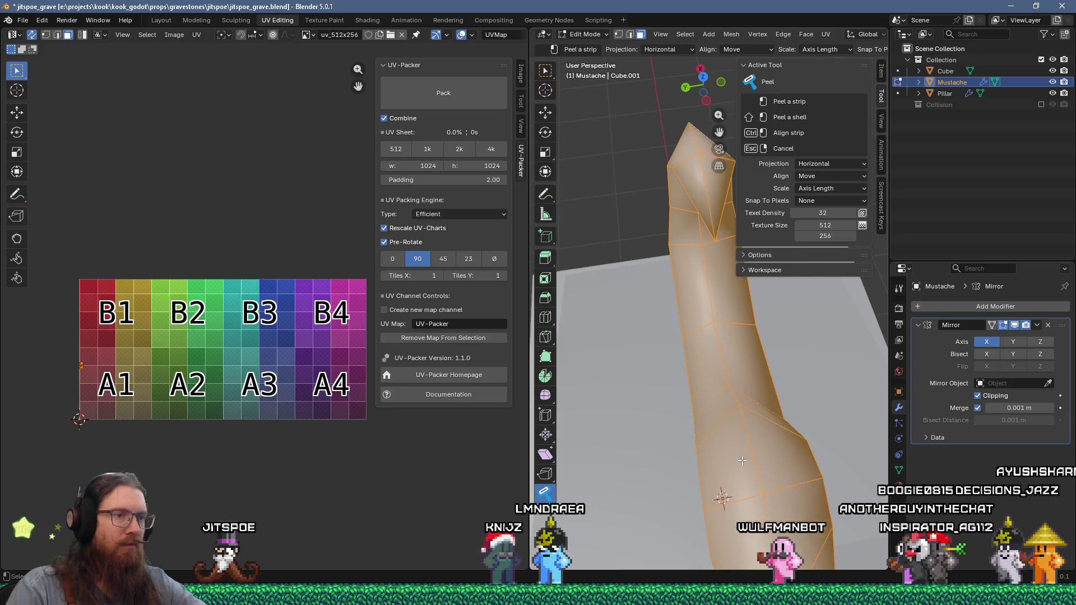
middle_click_drag(778, 459, 745, 373)
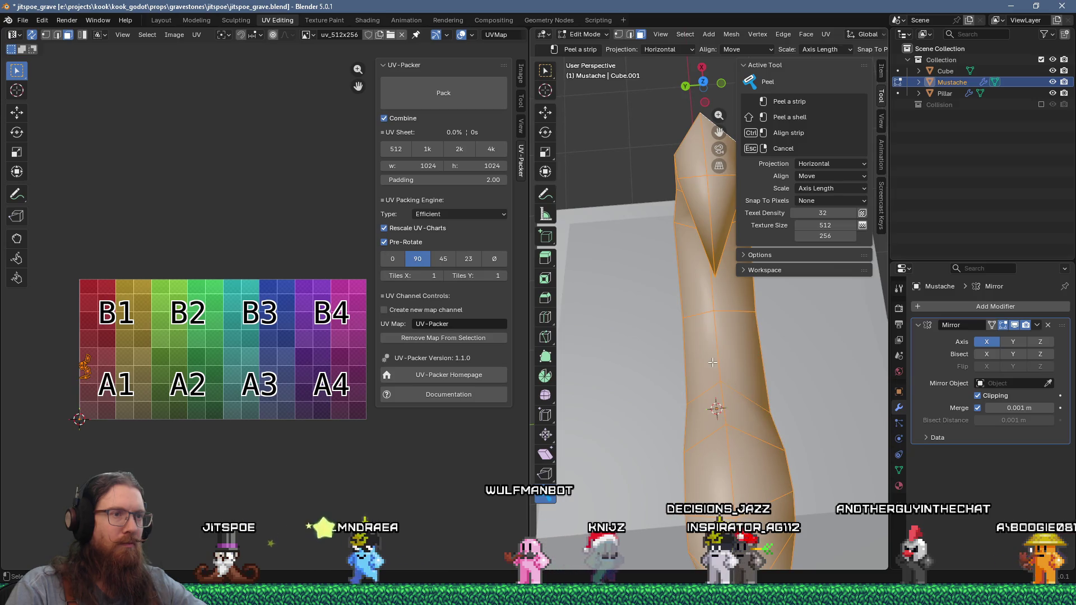
mouse_move(746, 373)
middle_mouse_down()
mouse_move(678, 300)
mouse_move(668, 310)
middle_mouse_up()
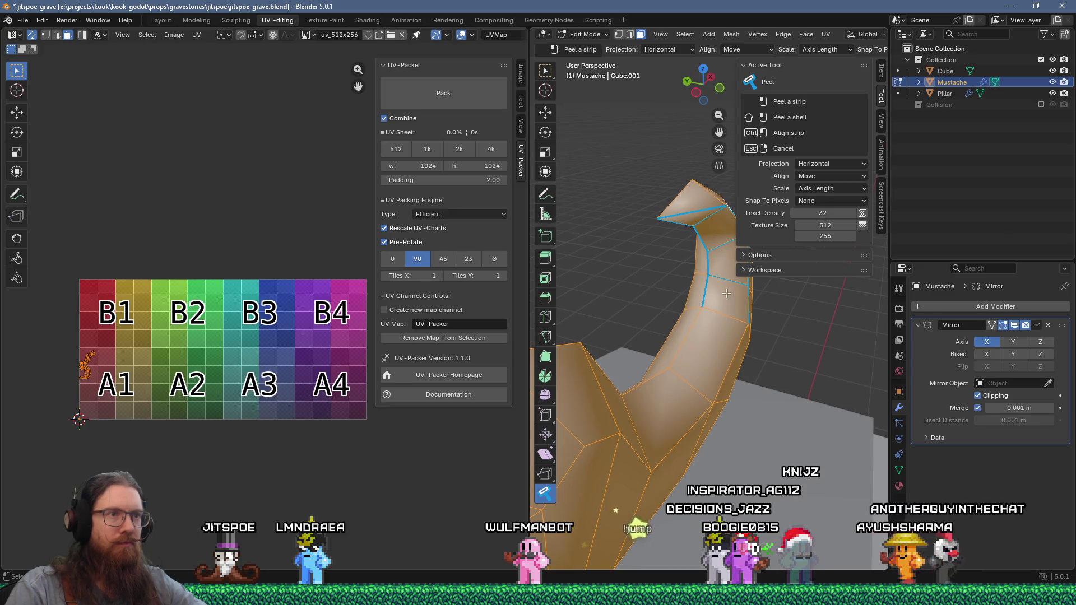
middle_click_drag(670, 390, 655, 281)
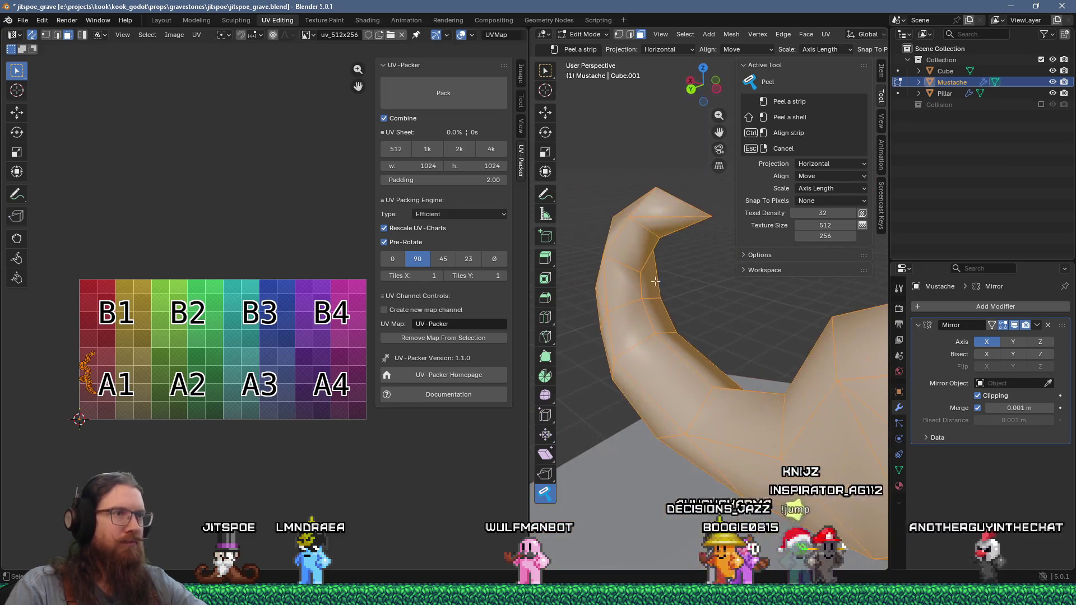
mouse_move(721, 402)
middle_mouse_down()
mouse_move(715, 465)
mouse_move(605, 374)
middle_mouse_up()
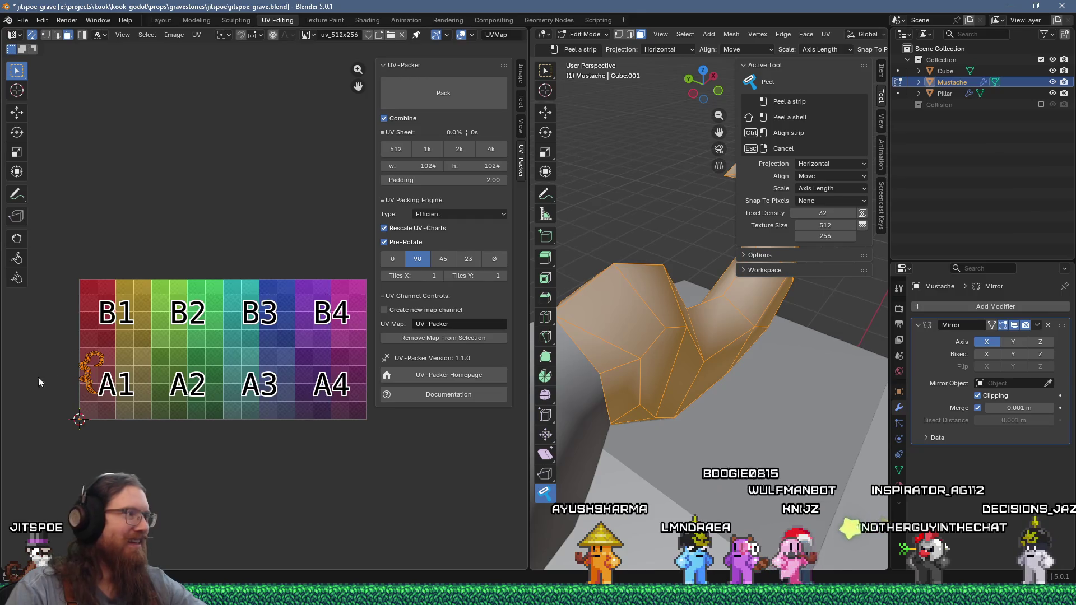
scroll(38, 377, "up", 7)
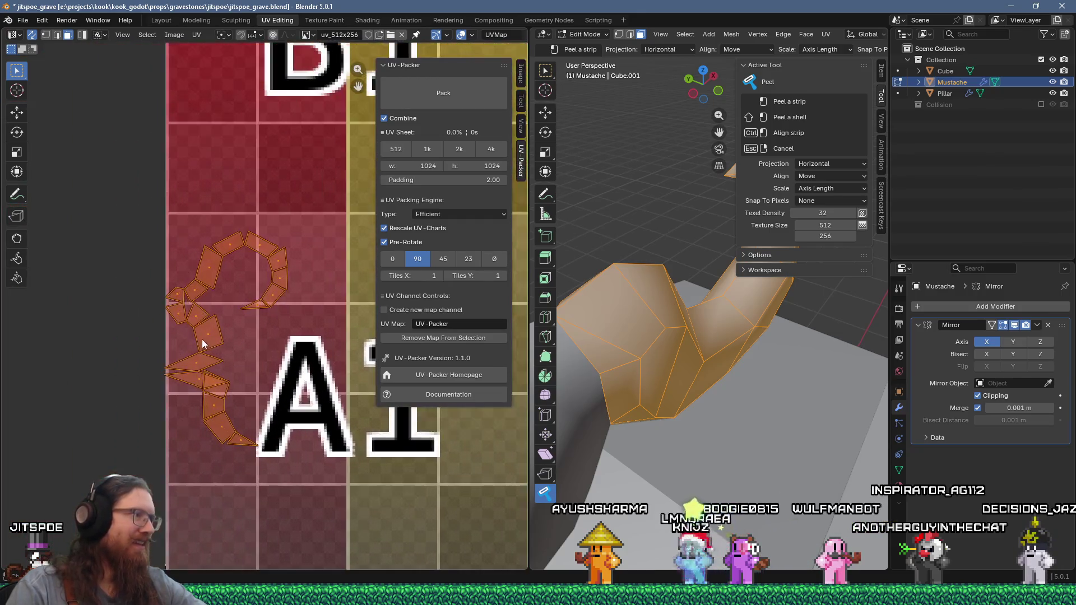
Peel a strip of faces on the mustache's curled hook and check the new UV islands.
scroll(207, 347, "up", 2)
mouse_move(627, 359)
middle_mouse_down()
mouse_move(647, 336)
mouse_move(618, 309)
middle_mouse_up()
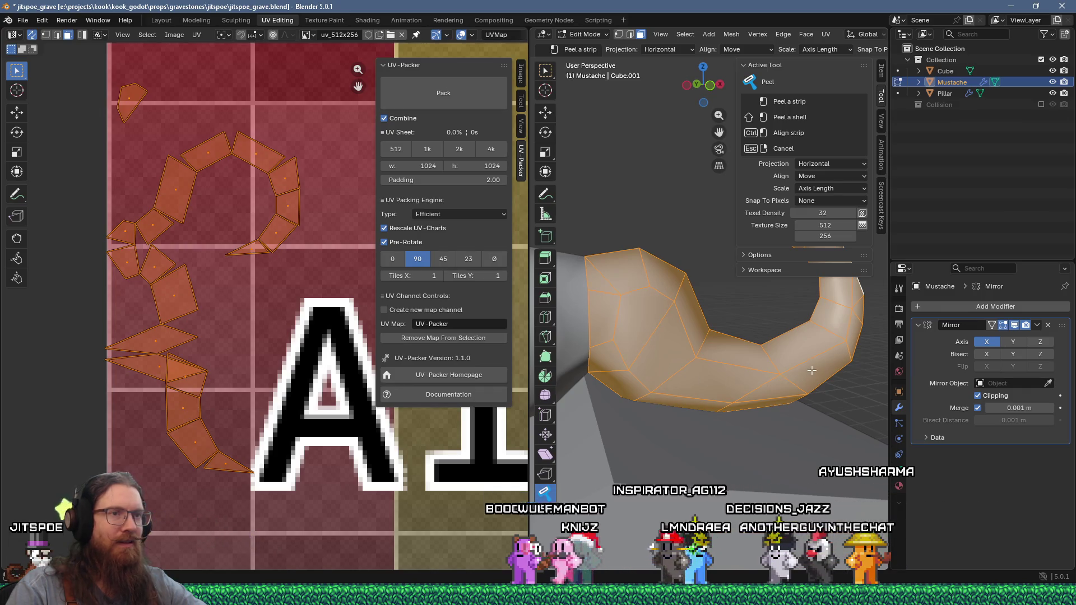
middle_click_drag(777, 378, 749, 364)
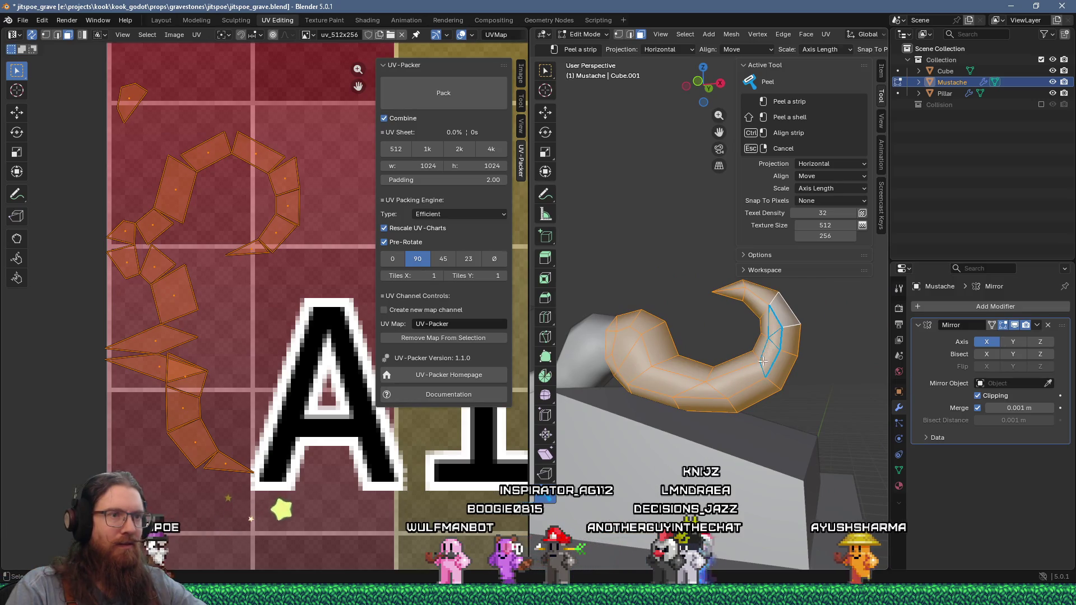
left_click(622, 346)
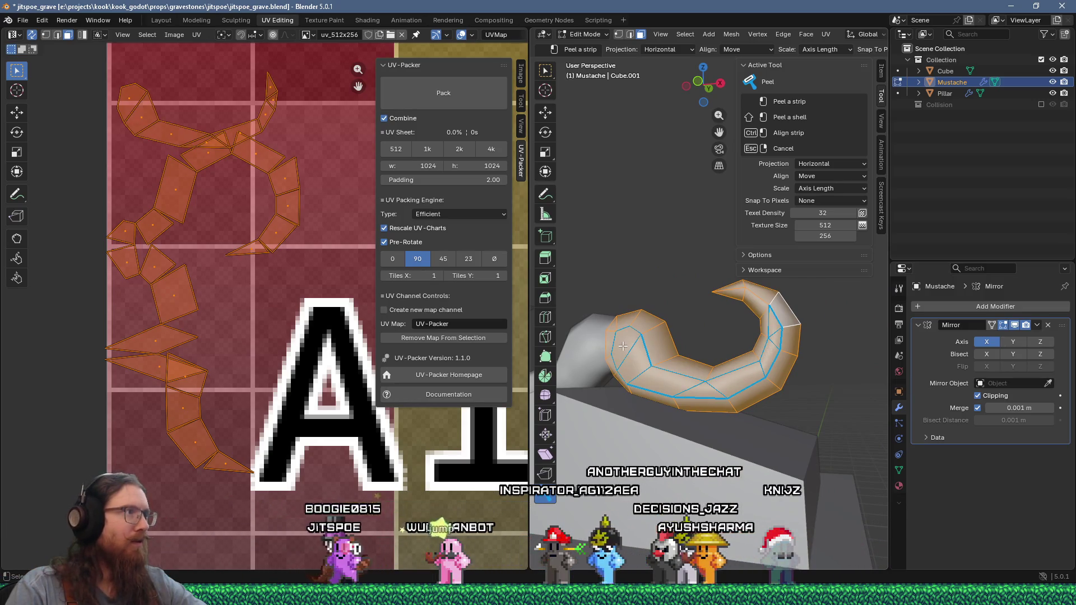
mouse_move(622, 346)
middle_mouse_down()
mouse_move(793, 352)
mouse_move(621, 363)
mouse_move(776, 348)
middle_mouse_up()
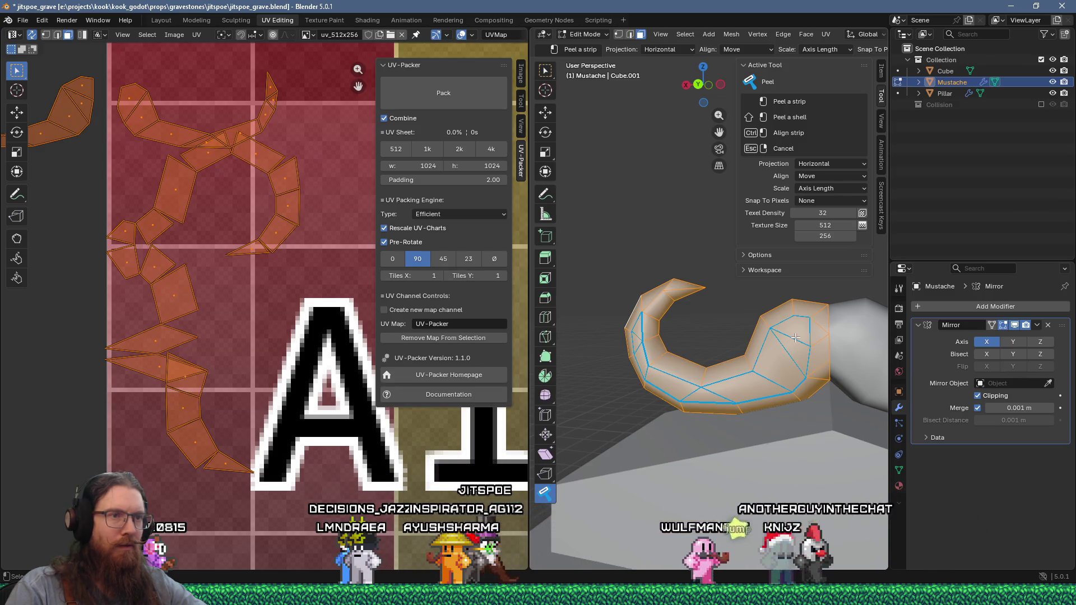
scroll(282, 269, "down", 2)
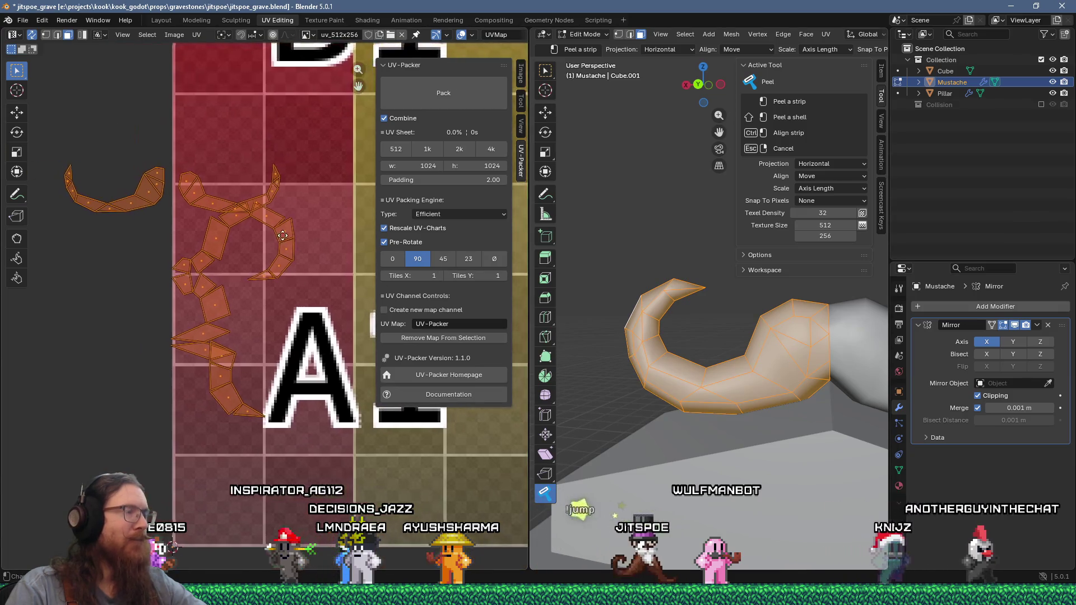
mouse_move(788, 350)
middle_mouse_down()
mouse_move(779, 378)
mouse_move(734, 344)
mouse_move(771, 363)
mouse_move(621, 347)
mouse_move(689, 374)
mouse_move(798, 393)
middle_mouse_up()
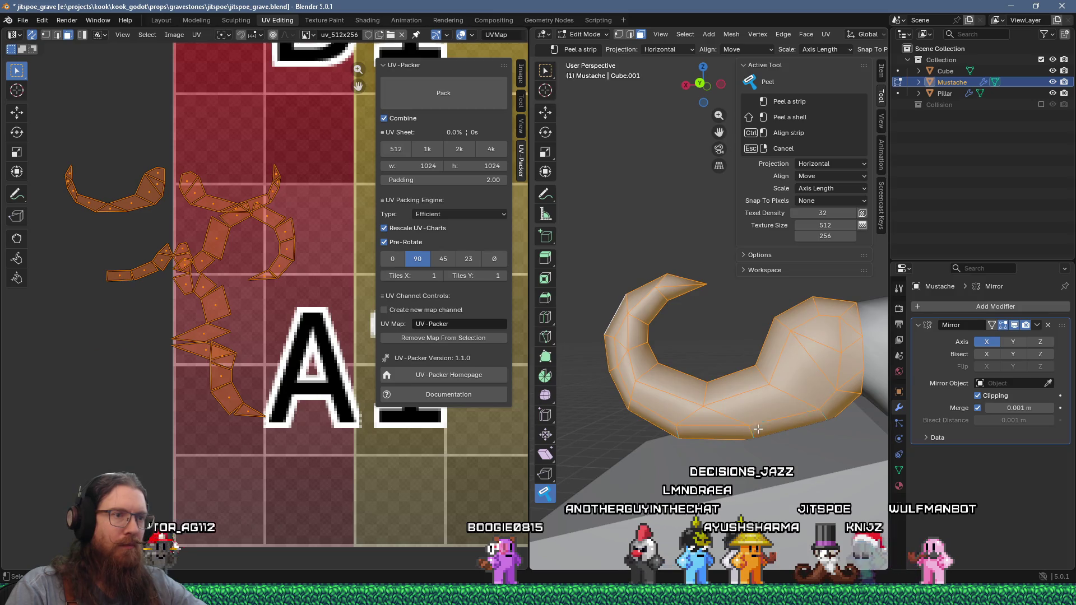
middle_click_drag(677, 422, 749, 411)
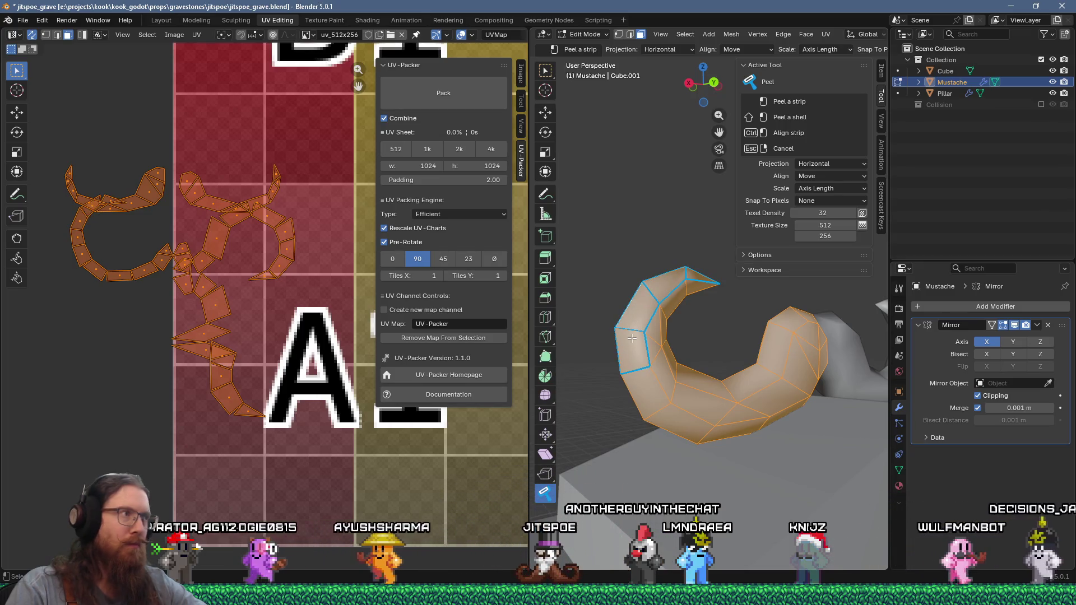
Peel the next loop at the mustache tip into a long thin UV island and inspect it.
mouse_move(631, 339)
middle_mouse_down()
mouse_move(735, 402)
mouse_move(734, 334)
middle_mouse_up()
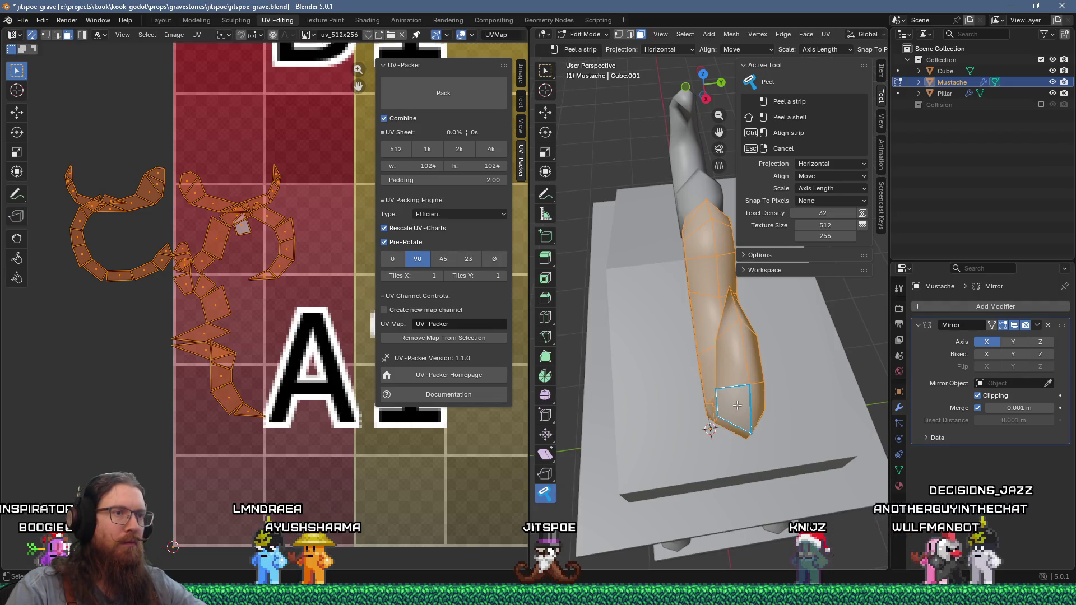
mouse_move(739, 355)
middle_mouse_down()
mouse_move(643, 386)
mouse_move(678, 450)
mouse_move(746, 463)
mouse_move(810, 453)
mouse_move(746, 438)
mouse_move(689, 401)
middle_mouse_up()
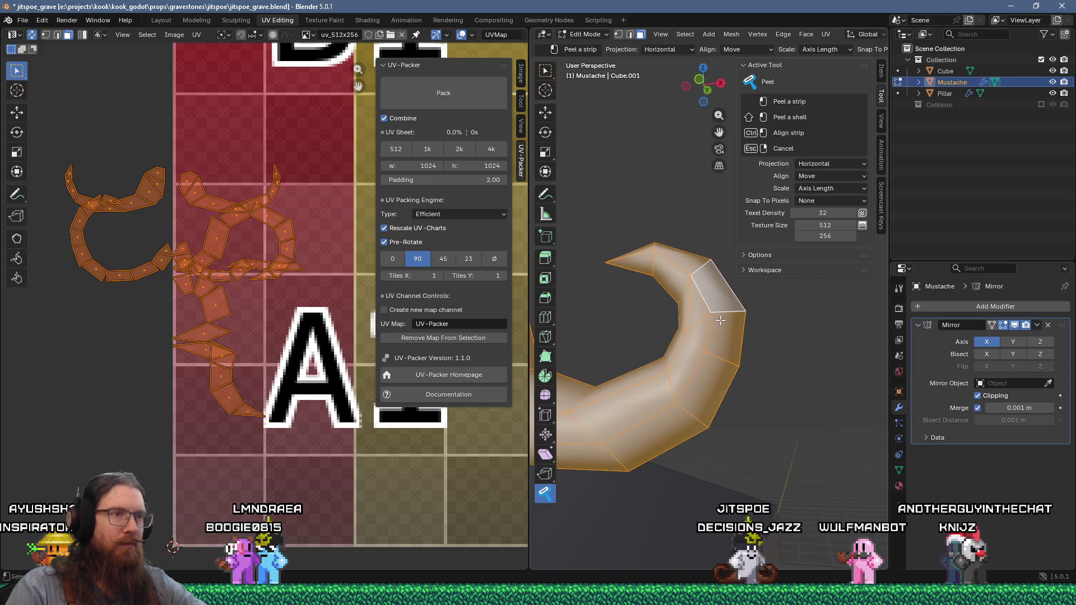
middle_click_drag(701, 272, 713, 317)
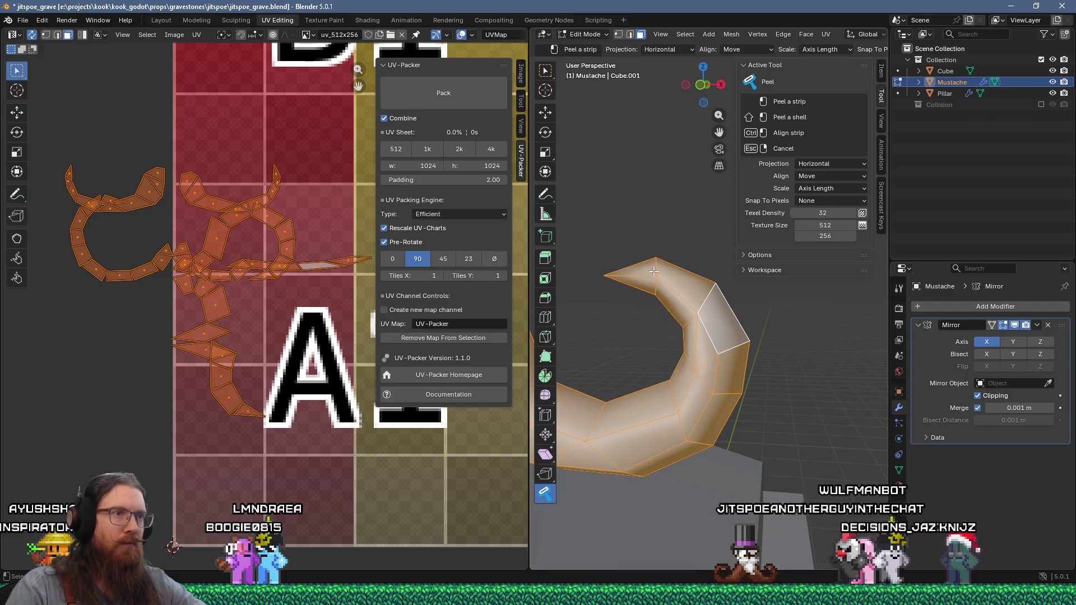
mouse_move(599, 361)
middle_mouse_down()
mouse_move(649, 353)
mouse_move(700, 395)
mouse_move(720, 365)
mouse_move(742, 382)
mouse_move(637, 450)
middle_mouse_up()
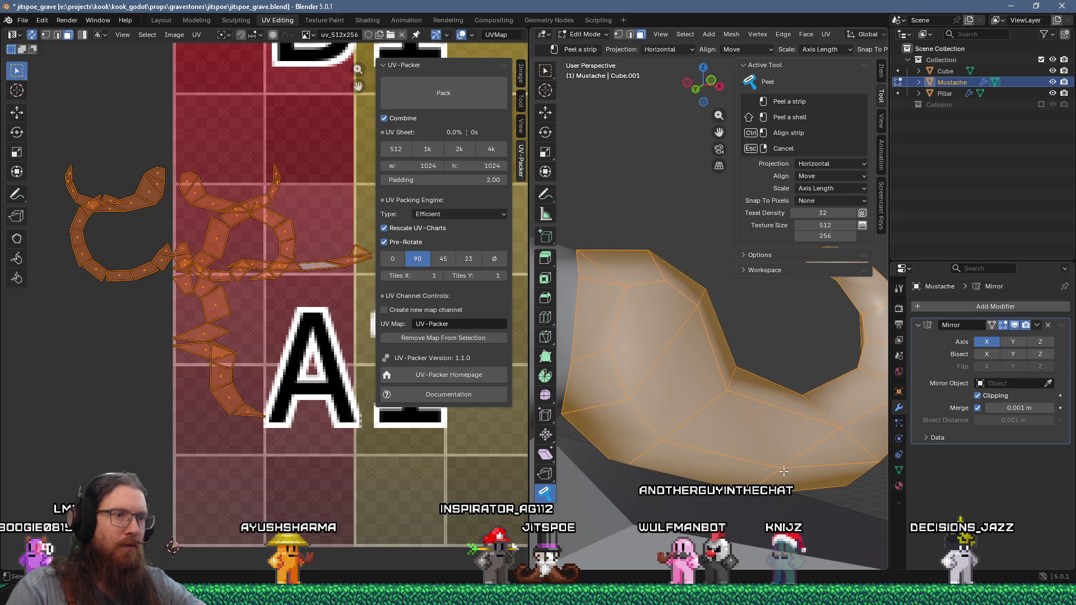
middle_click_drag(741, 472, 767, 358)
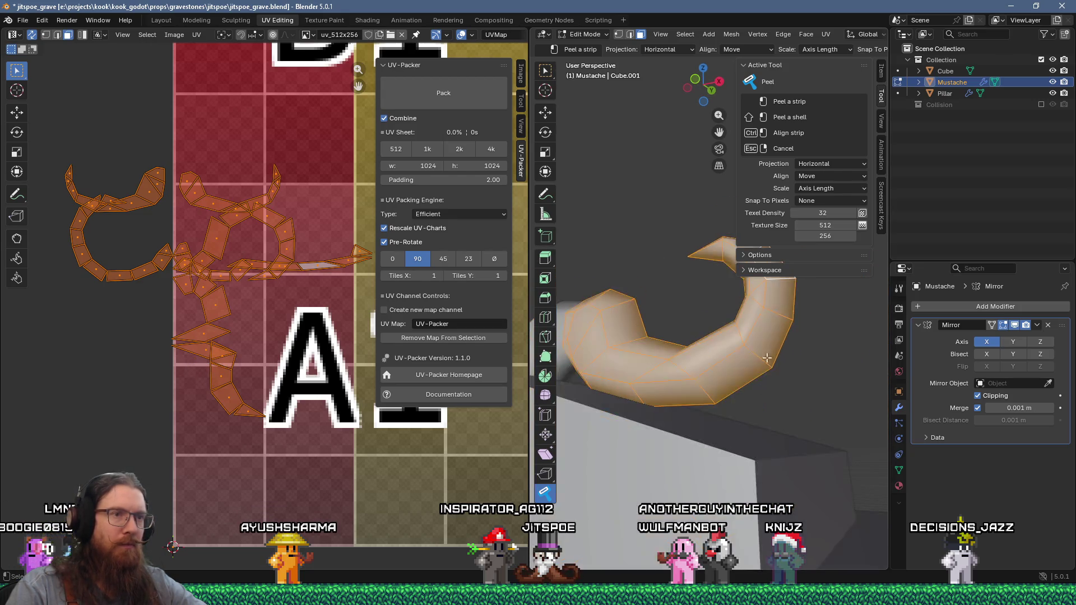
scroll(693, 389, "down", 5)
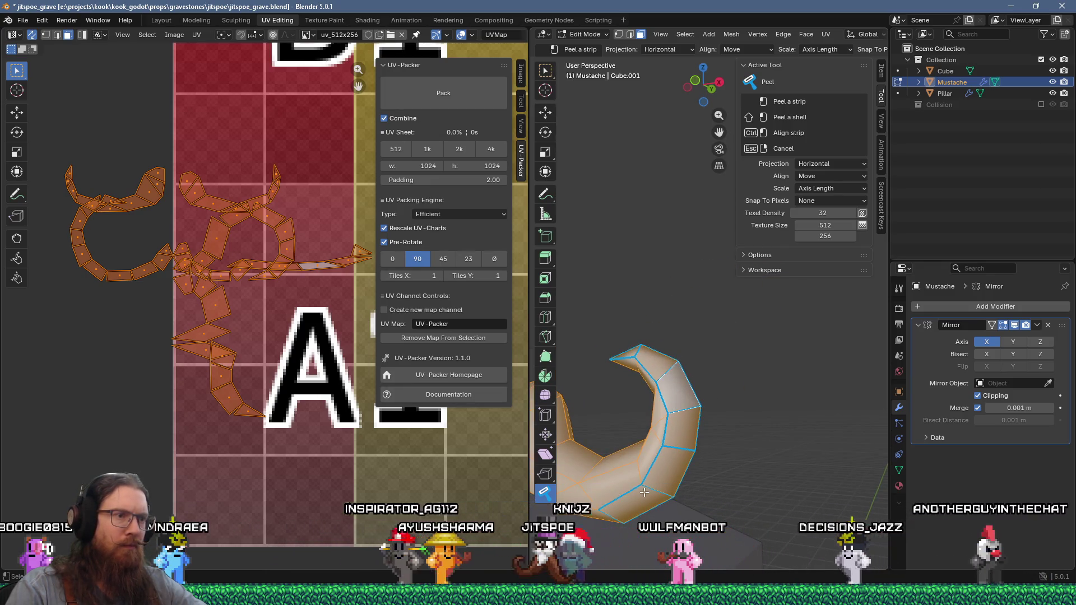
scroll(222, 290, "up", 2)
mouse_move(228, 268)
middle_mouse_down()
mouse_move(157, 315)
mouse_move(228, 307)
middle_mouse_up()
mouse_move(605, 398)
middle_mouse_down()
mouse_move(685, 411)
mouse_move(644, 426)
mouse_move(632, 454)
middle_mouse_up()
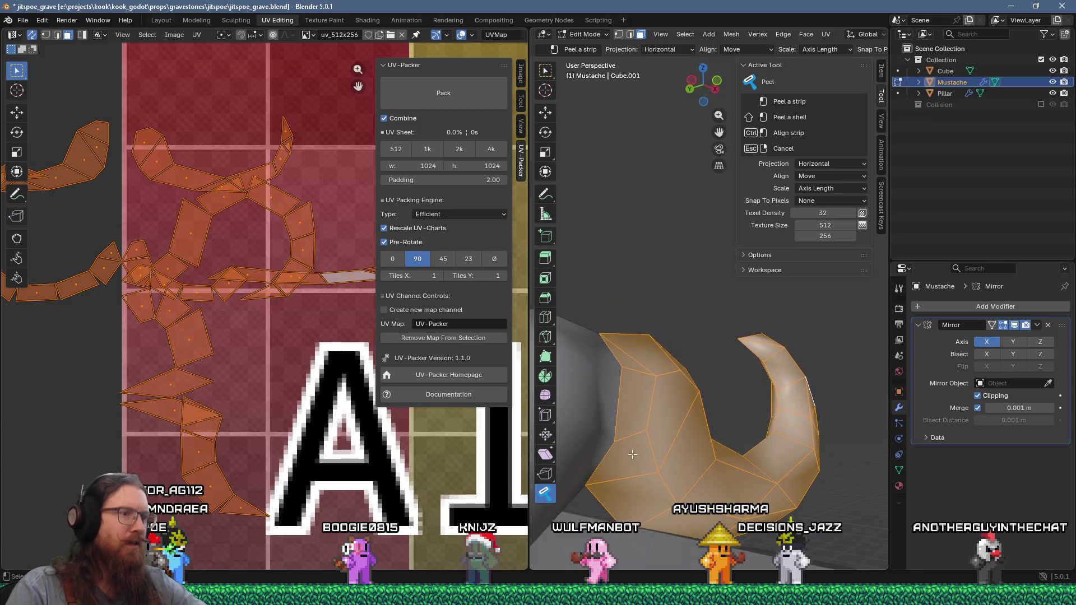
Peel the last strip on the mustache's hooked end and view all islands beside A1 and B1.
mouse_move(622, 492)
middle_mouse_down()
mouse_move(630, 456)
mouse_move(700, 448)
mouse_move(759, 472)
mouse_move(701, 402)
mouse_move(692, 440)
middle_mouse_up()
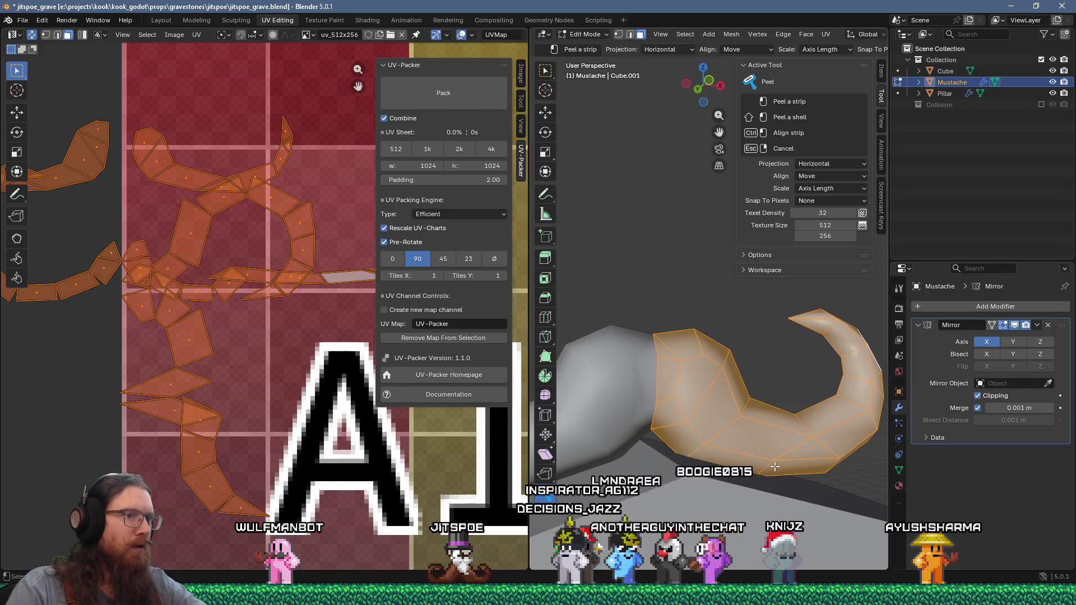
mouse_move(754, 468)
middle_mouse_down()
mouse_move(772, 445)
mouse_move(798, 460)
mouse_move(757, 441)
middle_mouse_up()
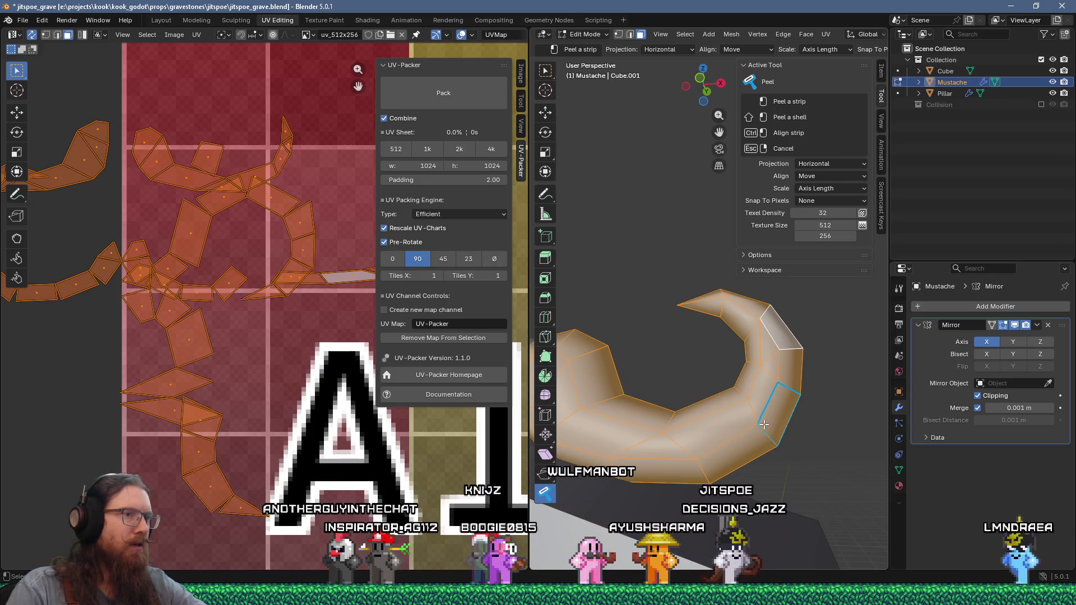
middle_click_drag(769, 417, 744, 358)
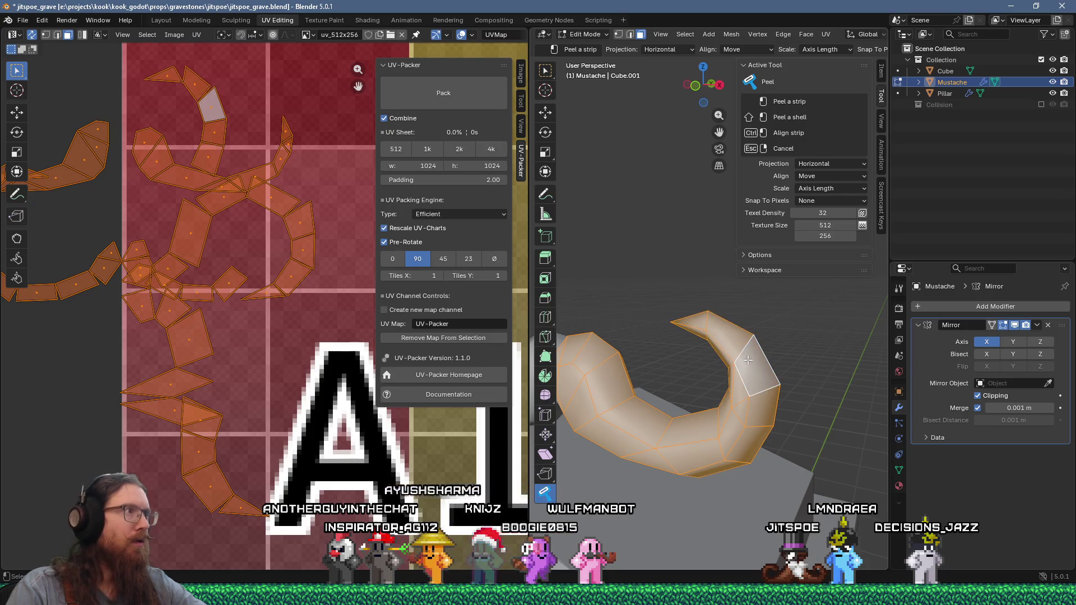
scroll(289, 230, "down", 3)
scroll(274, 224, "up", 1)
scroll(273, 224, "down", 1)
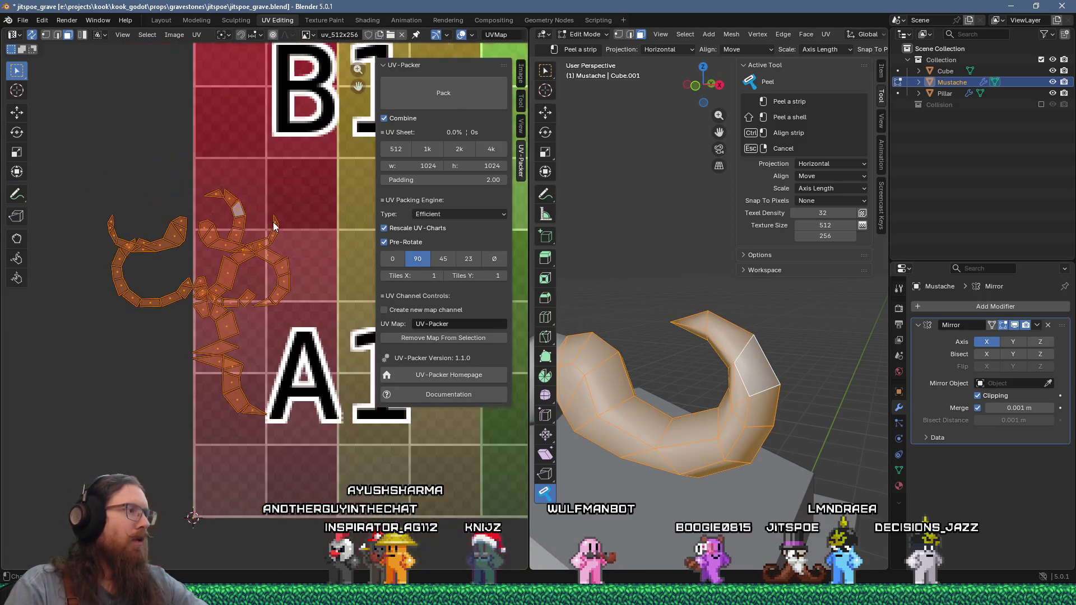
mouse_move(274, 226)
middle_mouse_down()
mouse_move(212, 235)
mouse_move(212, 283)
mouse_move(229, 289)
mouse_move(208, 287)
middle_mouse_up()
scroll(204, 287, "down", 2)
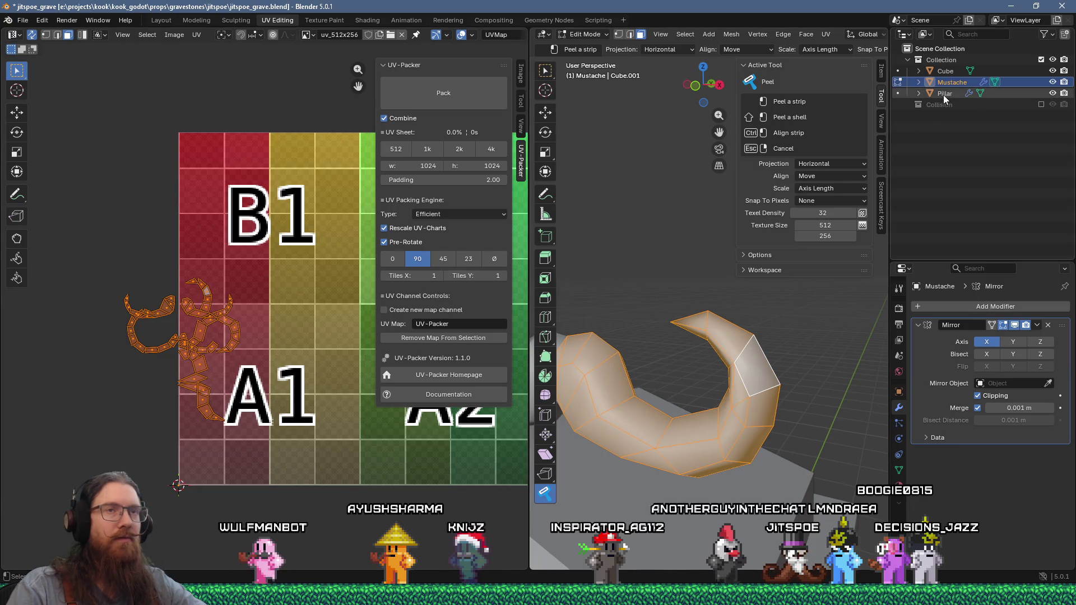
left_click(23, 23)
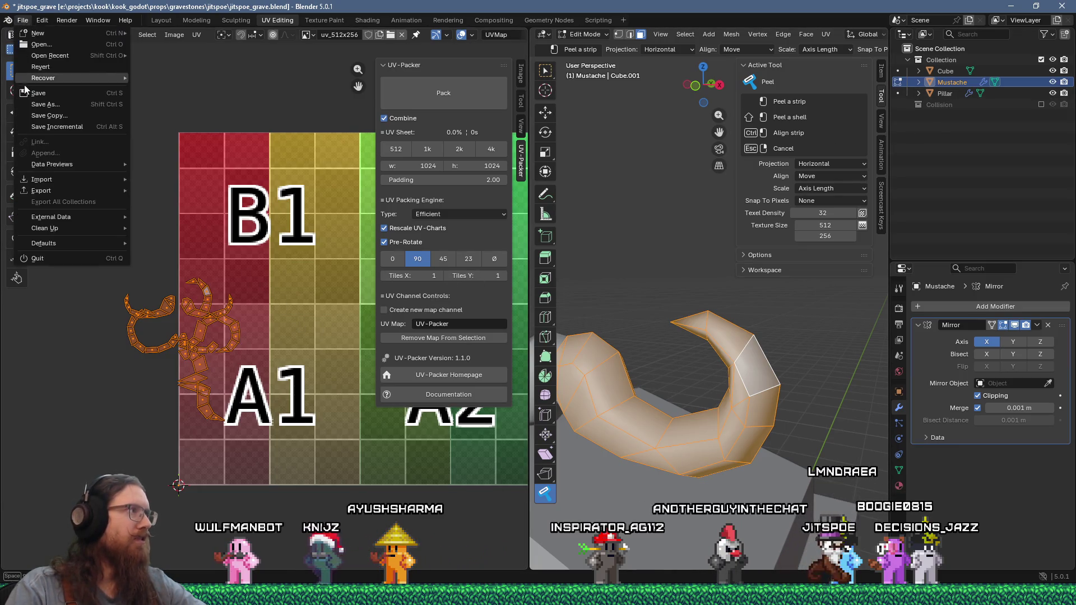
left_click(32, 94)
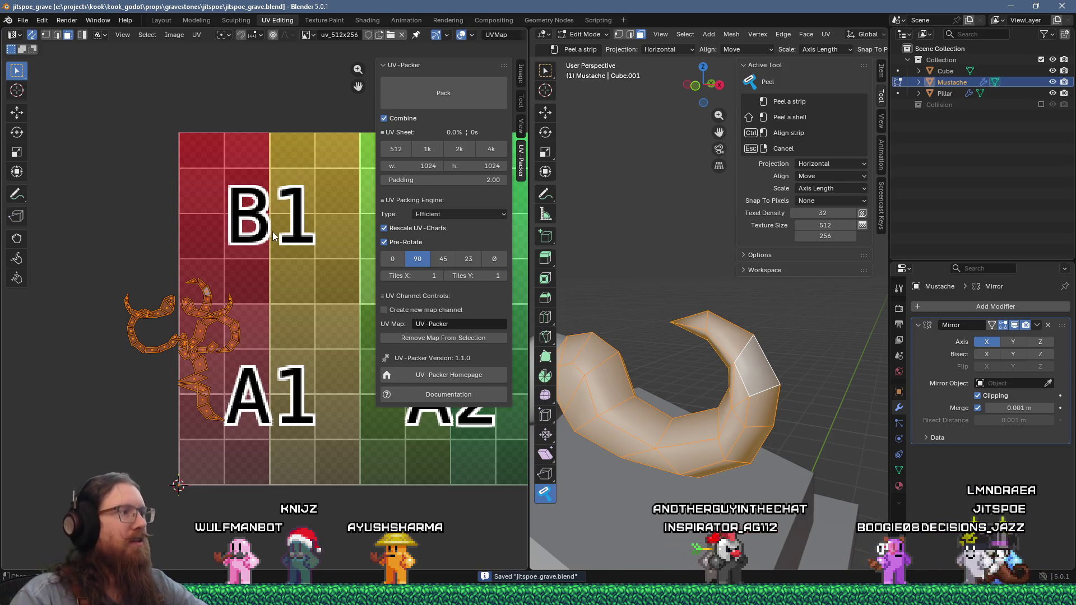
scroll(190, 219, "down", 1)
middle_click_drag(189, 220, 139, 282)
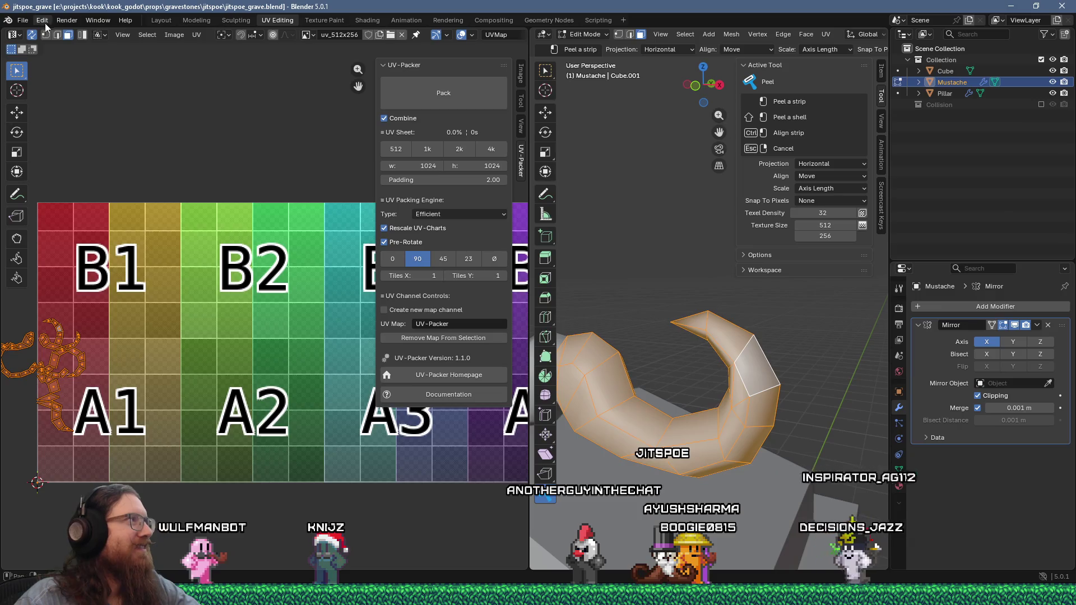
Save jitspoe_grave.blend via File > Save, keeping the repacked mustache UVs.
left_click(22, 20)
left_click(44, 94)
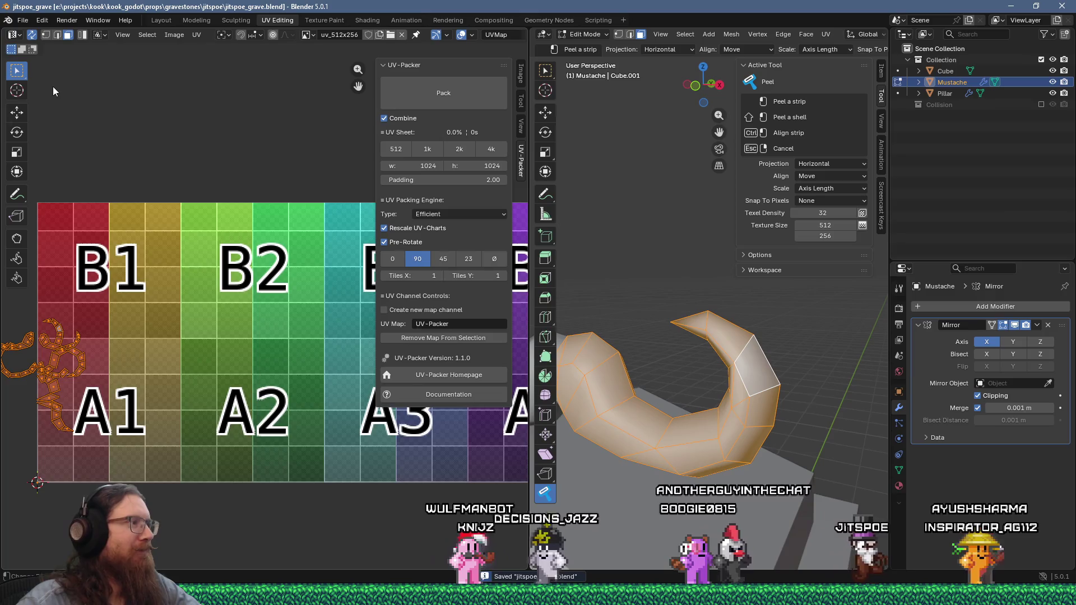
scroll(178, 303, "down", 5)
scroll(228, 324, "up", 3)
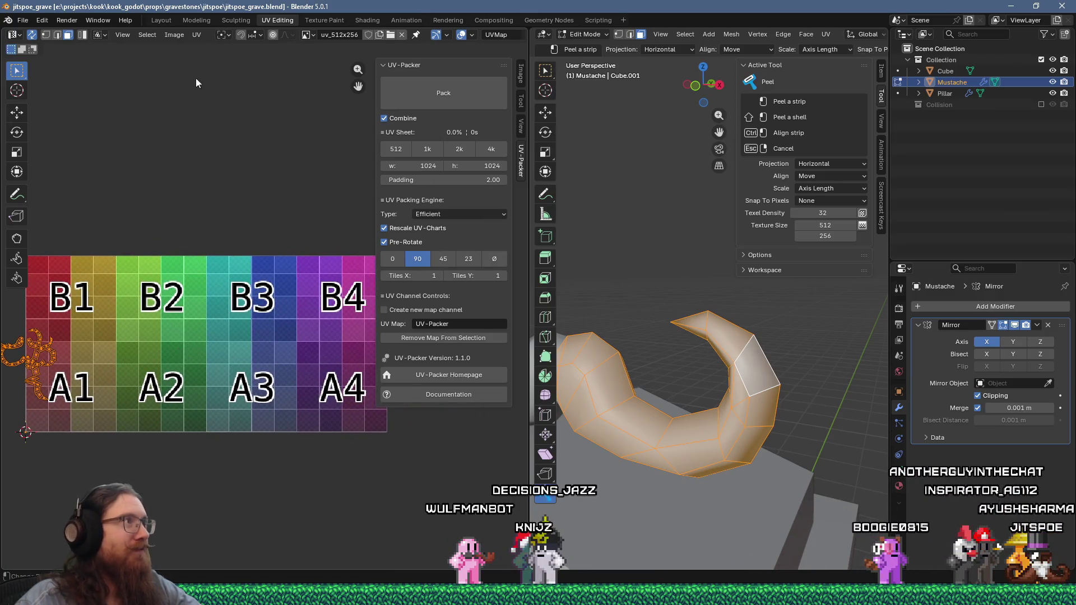
key("alt+Tab")
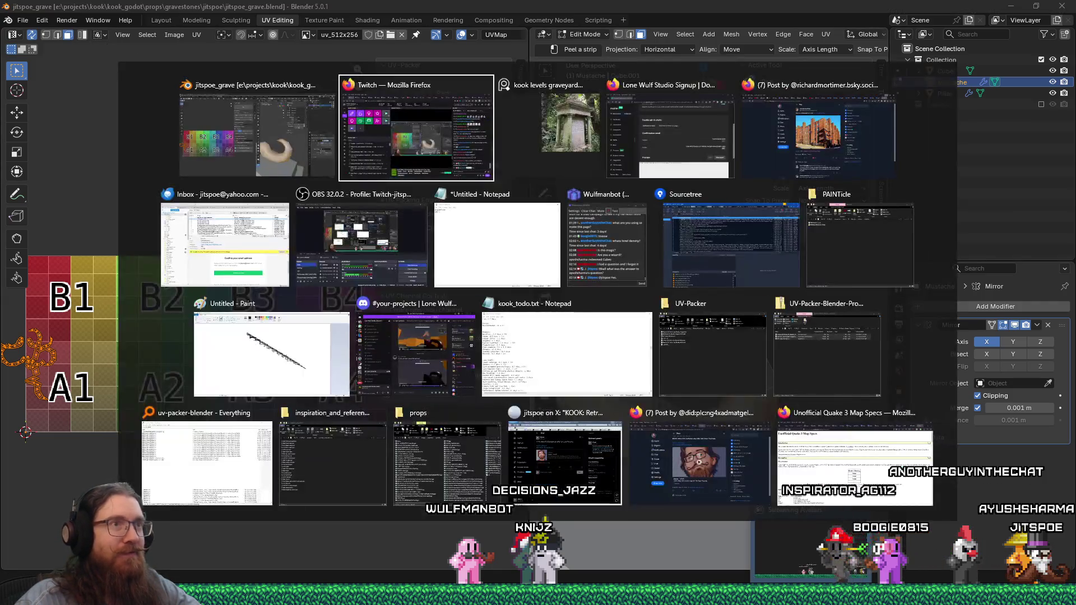
key("Escape")
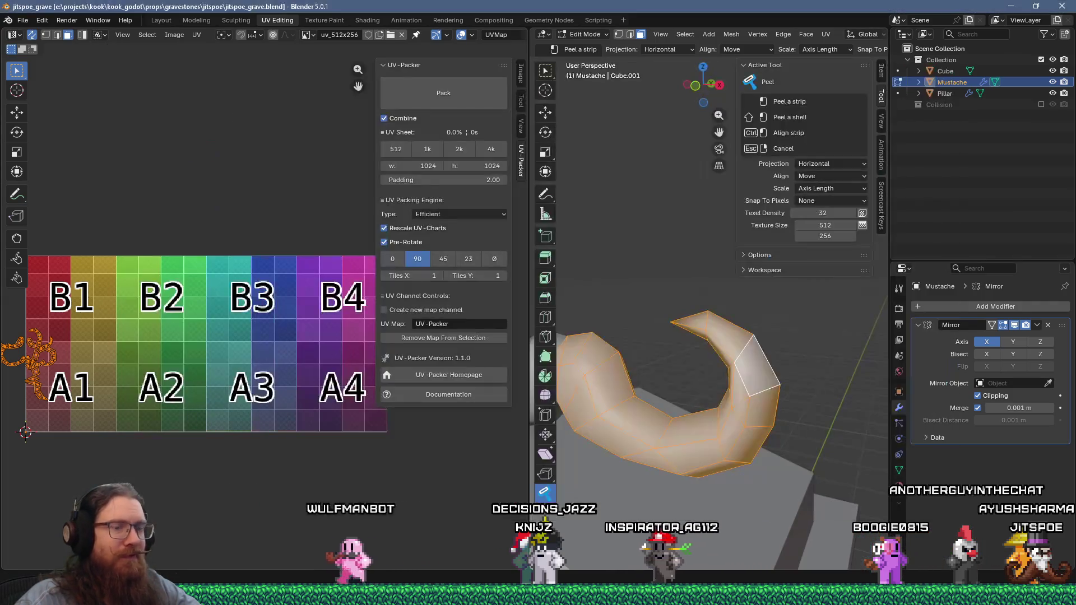
In Godot, filter the FileSystem for 'jitspoe' and open jitspoe_grave.tscn.
key("alt+Tab")
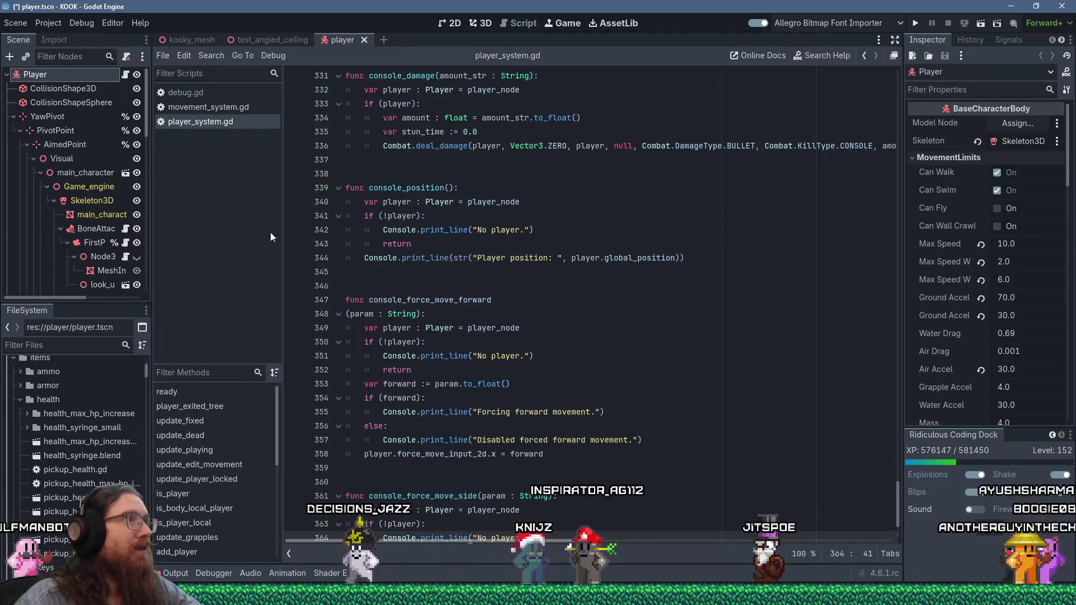
left_click(38, 345)
type("mu")
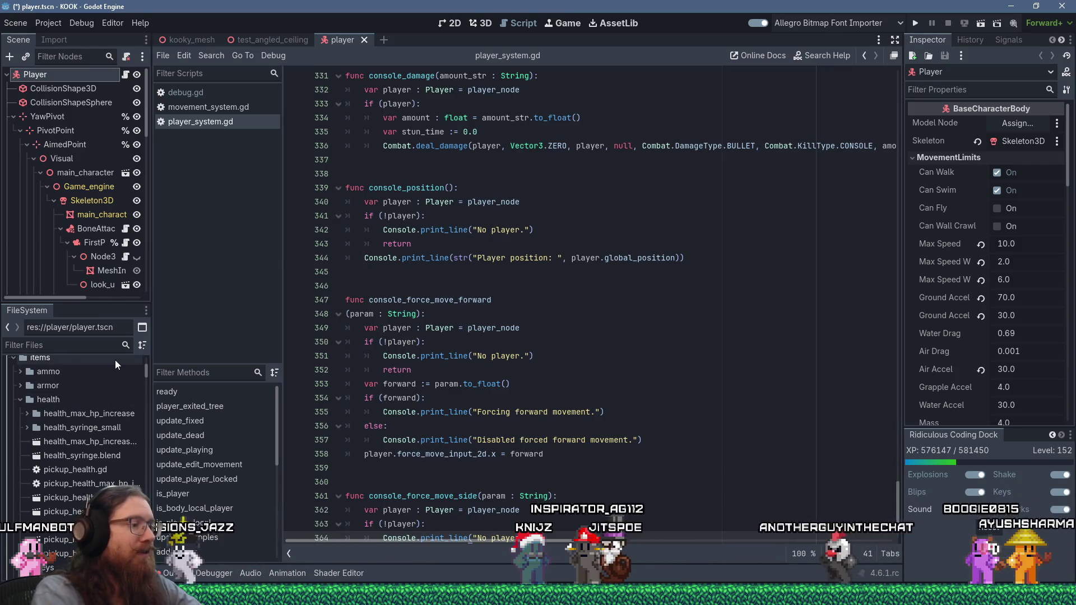
key("BackSpace")
key("BackSpace")
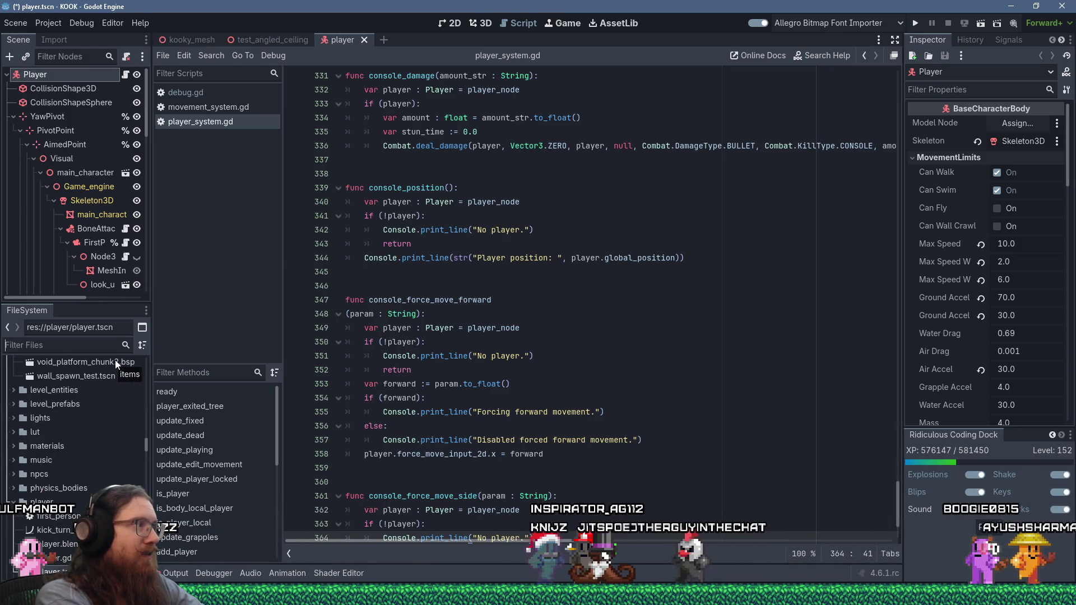
key("alt+Tab")
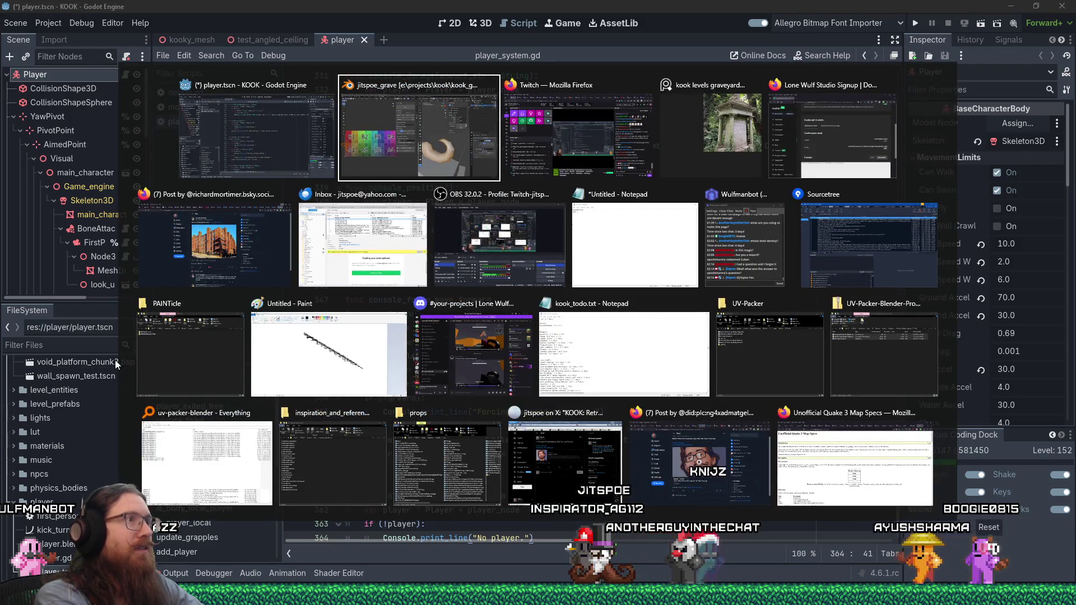
type("jitspoe")
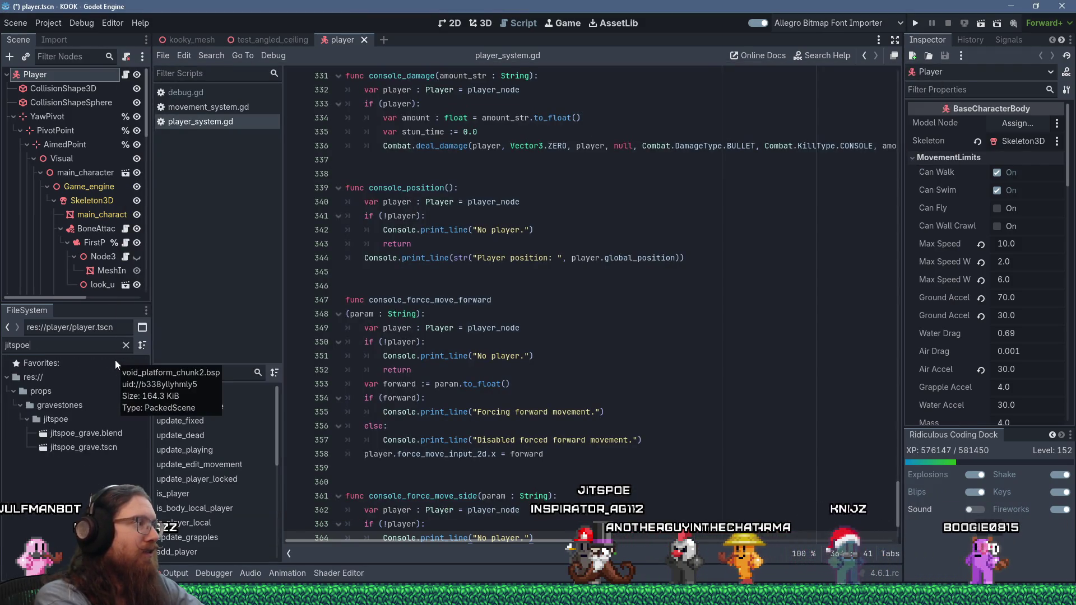
double_click(99, 449)
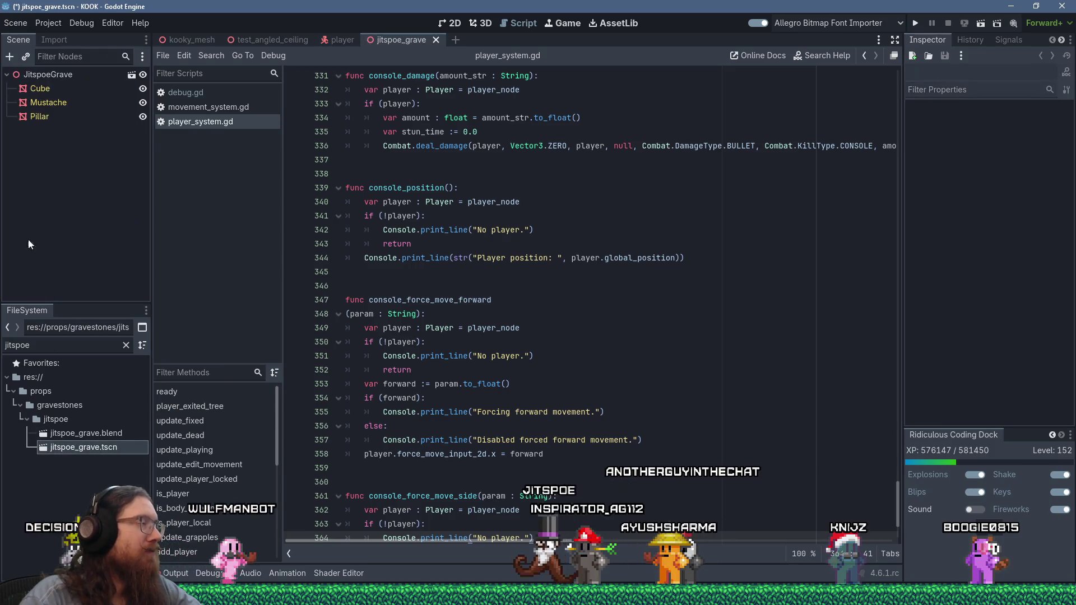
Select the JitspoeGrave root node and view the gravestone in the 3D view.
left_click(51, 75)
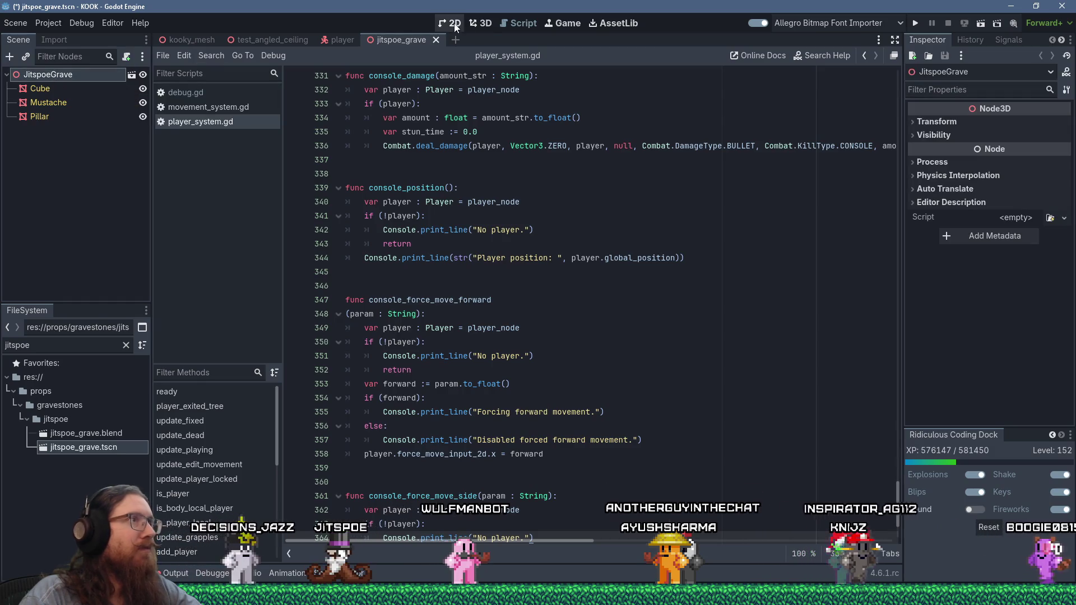
left_click(478, 25)
scroll(484, 221, "down", 5)
mouse_move(485, 222)
middle_mouse_down()
mouse_move(341, 247)
mouse_move(459, 237)
mouse_move(243, 240)
middle_mouse_up()
scroll(459, 237, "up", 3)
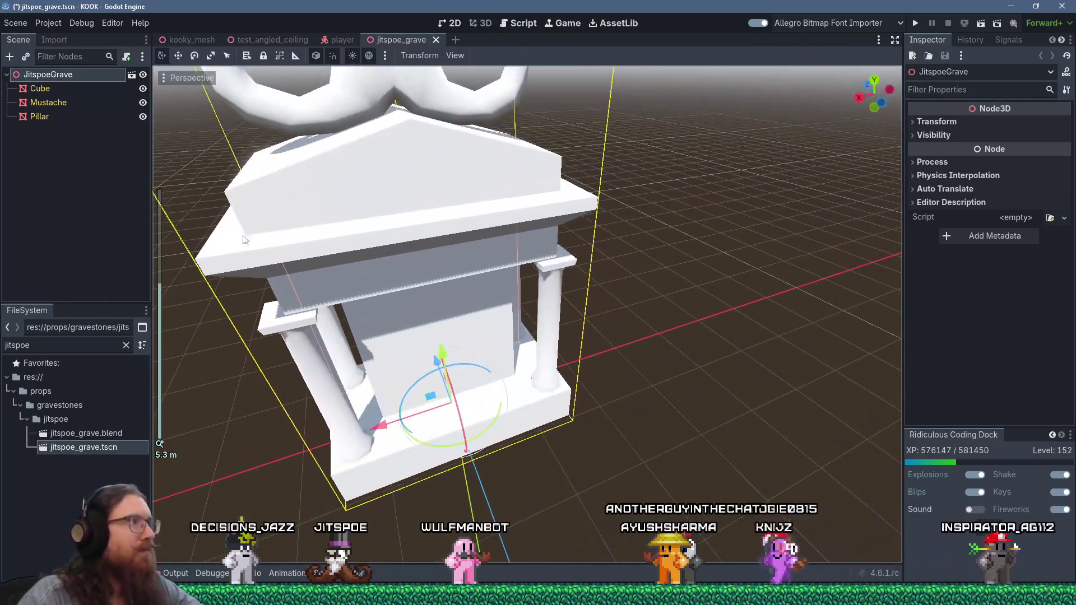
Load brain_material.tres into the Cube's Surface Material Override slot 0.
left_click(57, 101)
left_click(49, 89)
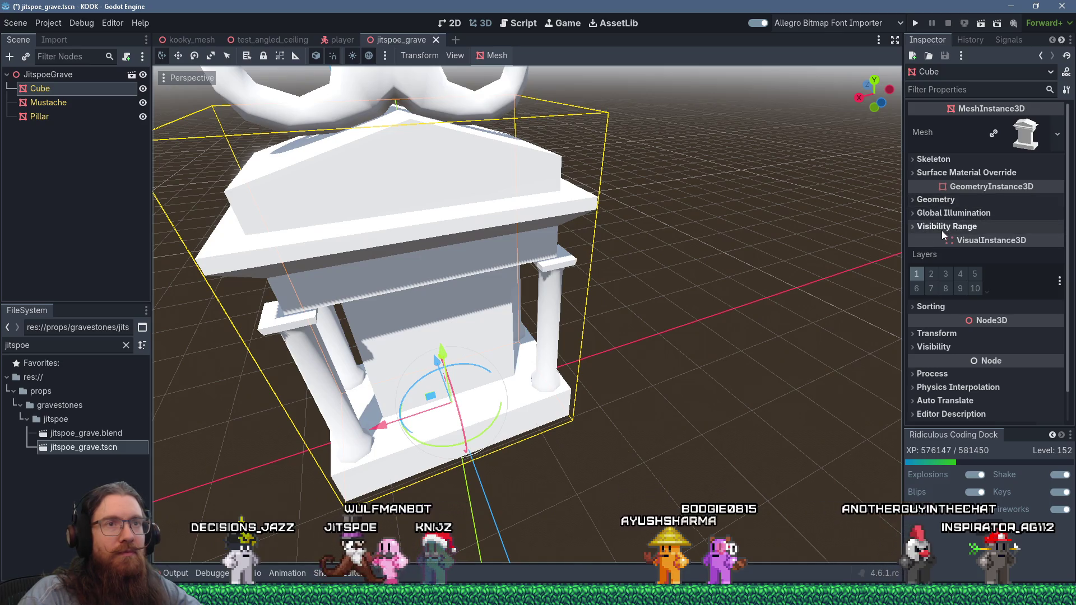
scroll(922, 260, "down", 1)
scroll(923, 264, "up", 1)
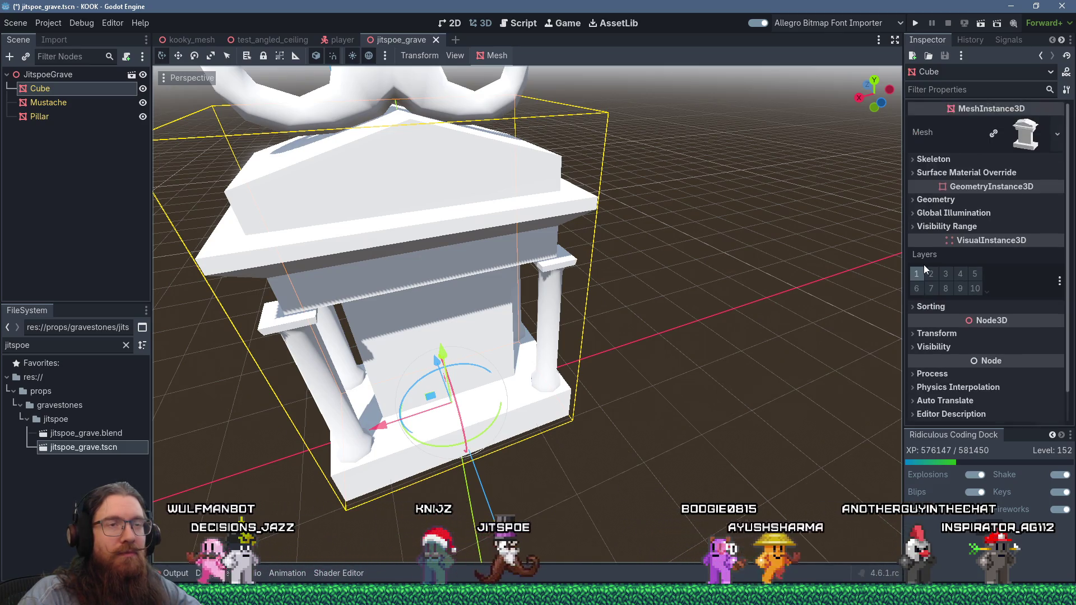
left_click(919, 173)
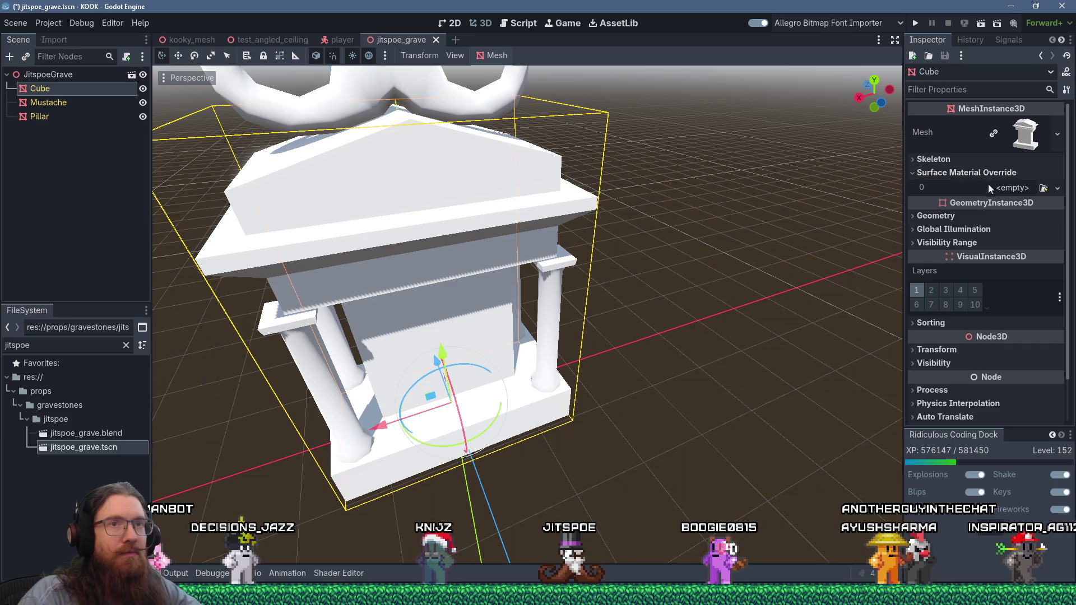
left_click(1043, 188)
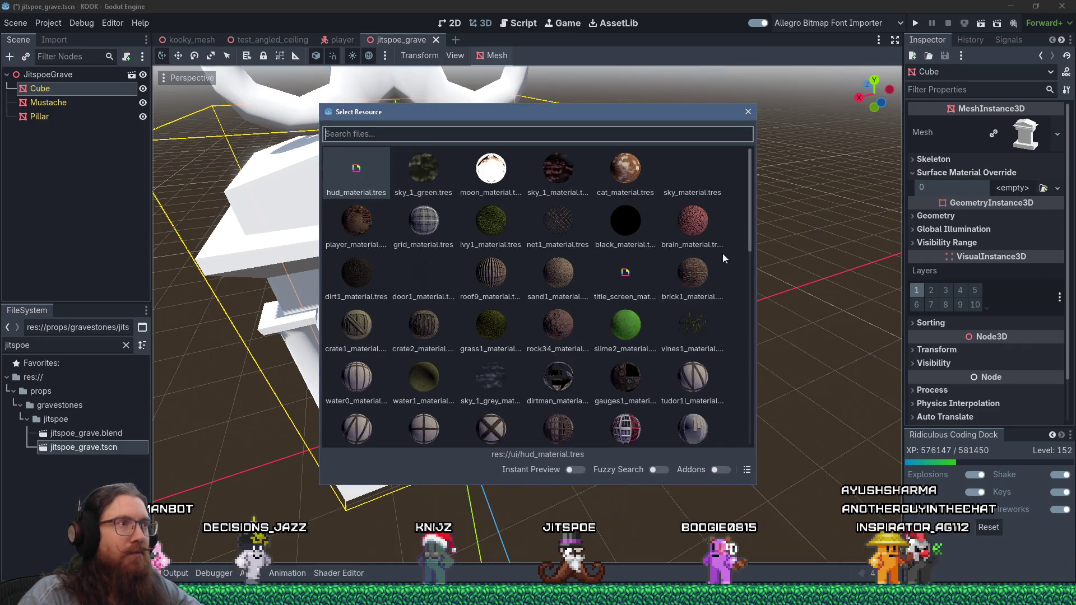
double_click(691, 220)
middle_click_drag(640, 249, 605, 192)
scroll(576, 221, "down", 3)
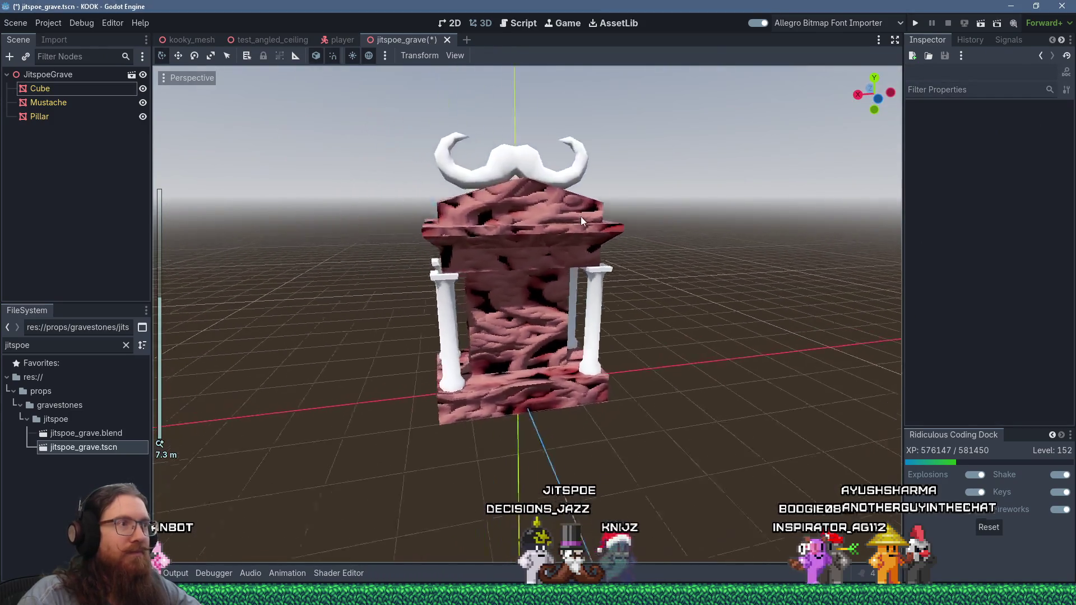
scroll(567, 230, "up", 4)
mouse_move(567, 231)
middle_mouse_down()
mouse_move(717, 211)
mouse_move(524, 232)
middle_mouse_up()
scroll(525, 227, "down", 5)
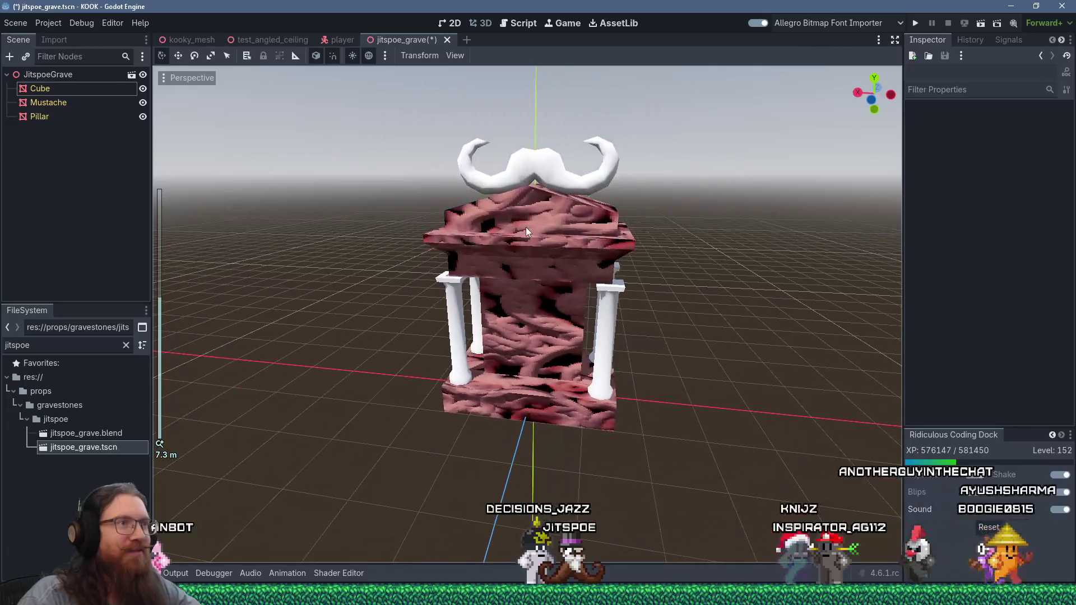
Make the Cube's override material a unique copy.
left_click(61, 85)
right_click(1039, 196)
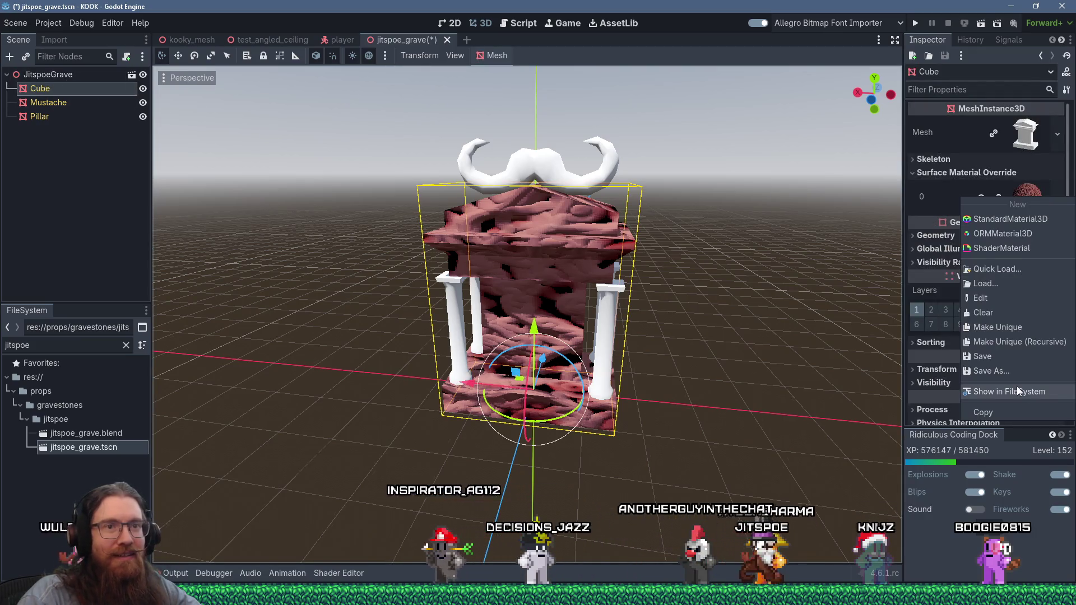
left_click(1003, 324)
Save the material as jitspoe_grave_material.tres in props/gravestones/jitspoe.
right_click(1027, 198)
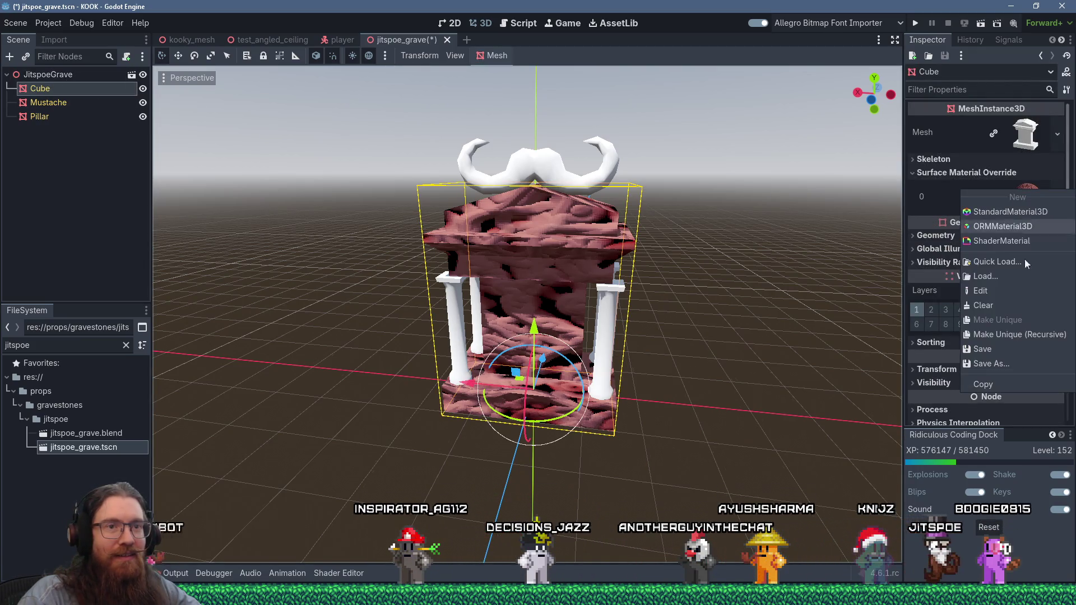
left_click(1018, 359)
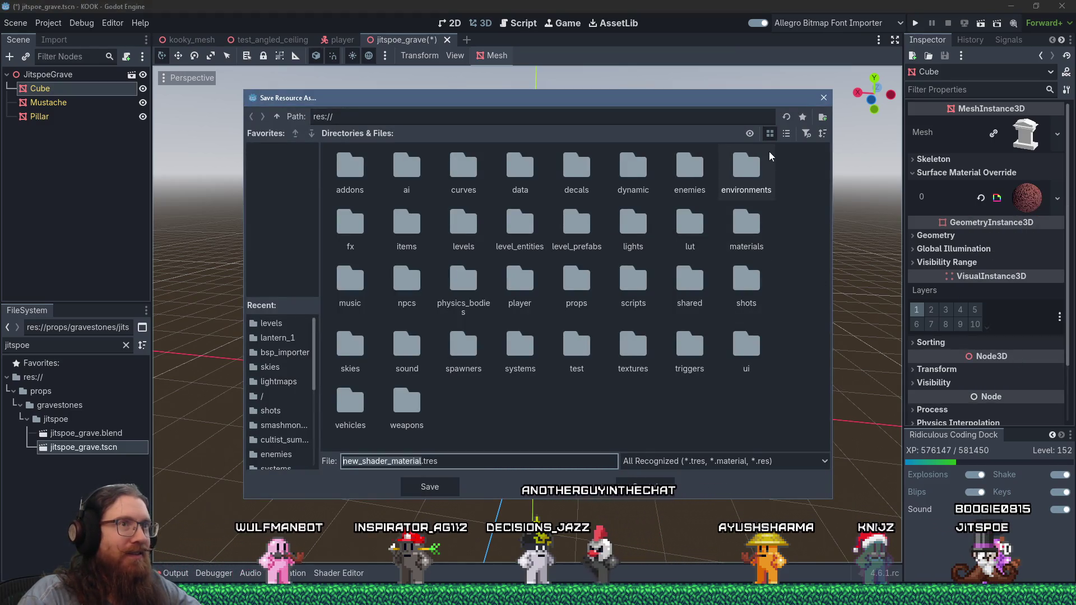
left_click(788, 134)
scroll(540, 241, "down", 5)
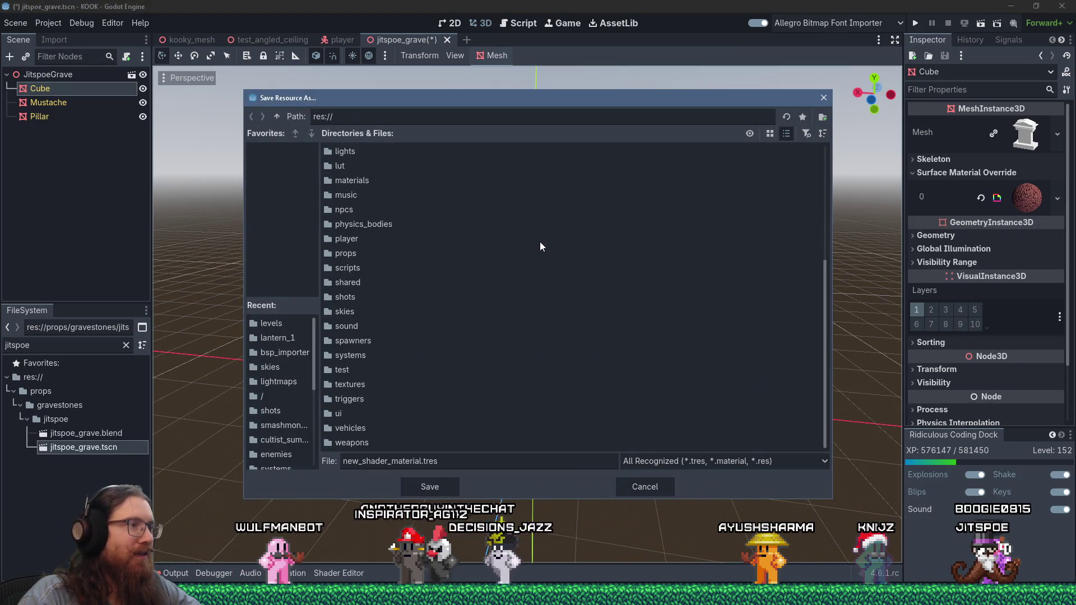
double_click(345, 253)
scroll(365, 159, "down", 3)
scroll(369, 196, "up", 2)
double_click(368, 322)
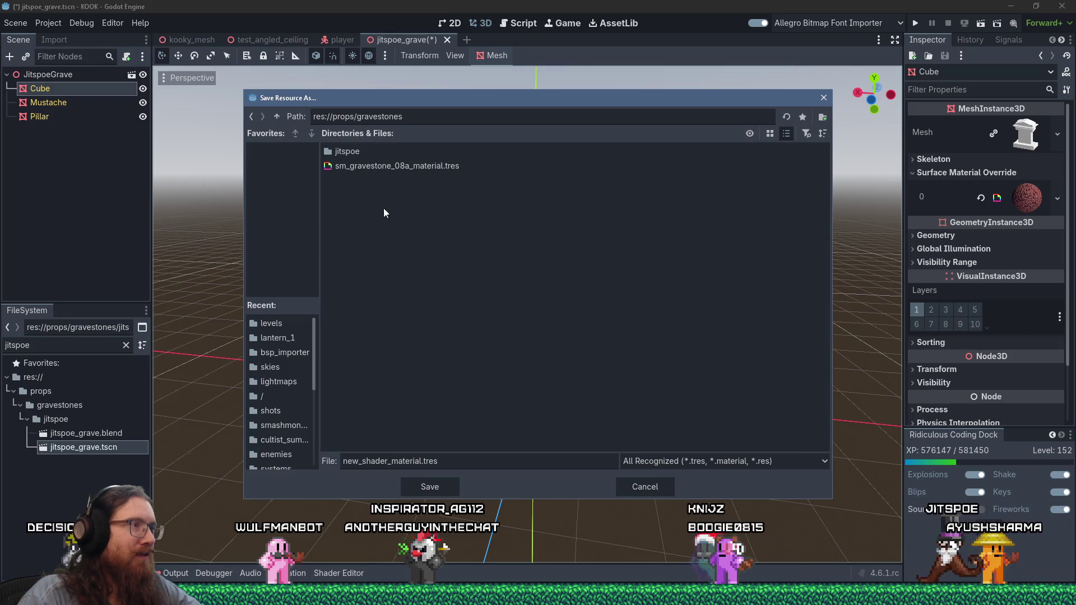
double_click(345, 150)
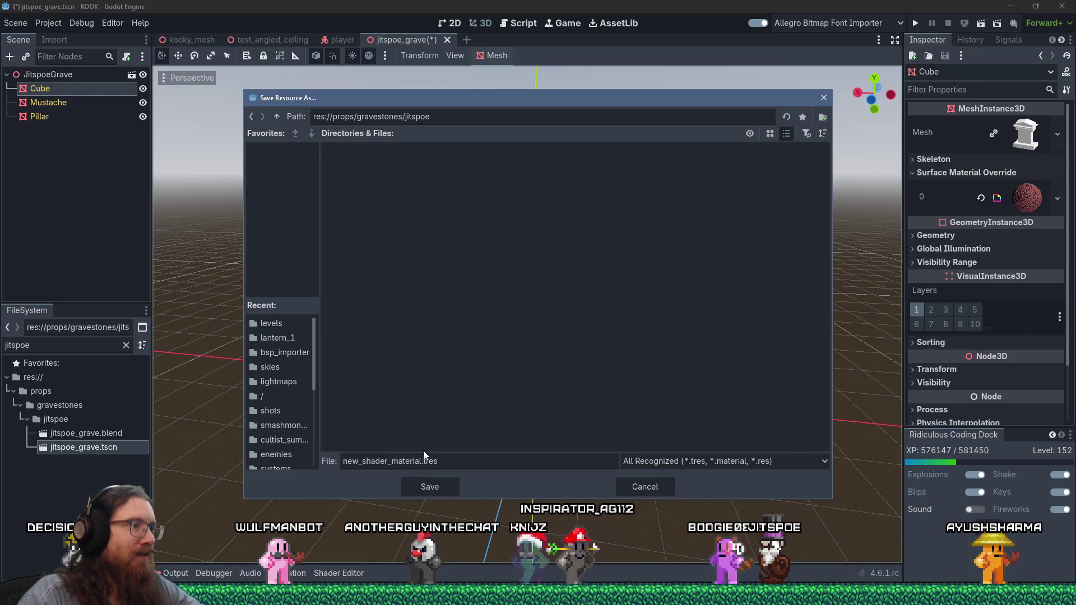
left_click_drag(386, 460, 324, 448)
type("jitspoe_grave_")
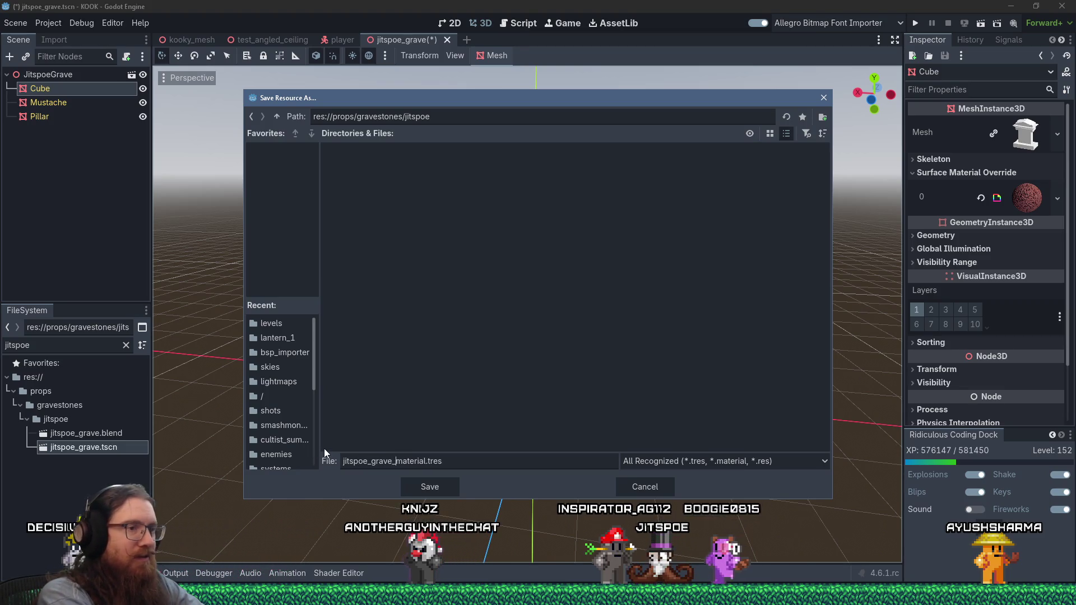
key("Return")
left_click(1020, 206)
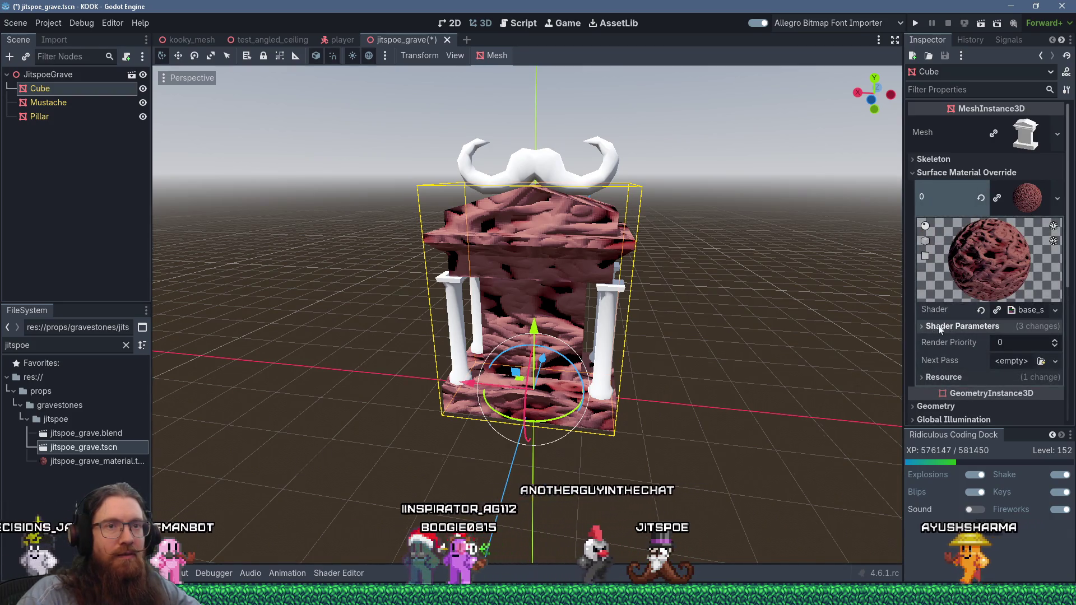
left_click(1025, 311)
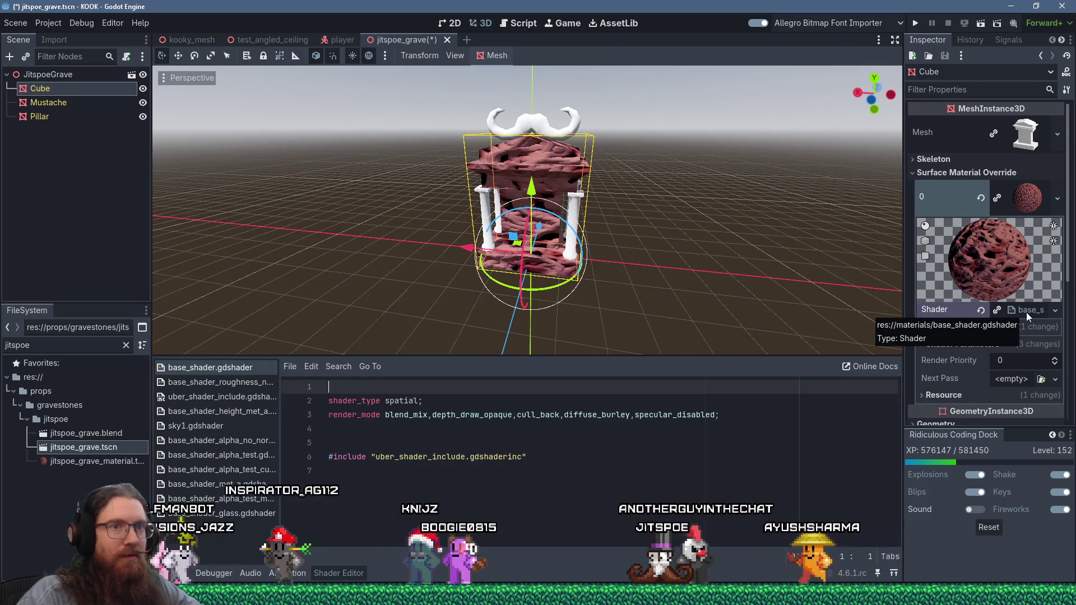
Quick Load 512x256_uv.png as the material's Texture Albedo.
left_click(973, 344)
scroll(1007, 359, "down", 2)
scroll(1007, 359, "down", 1)
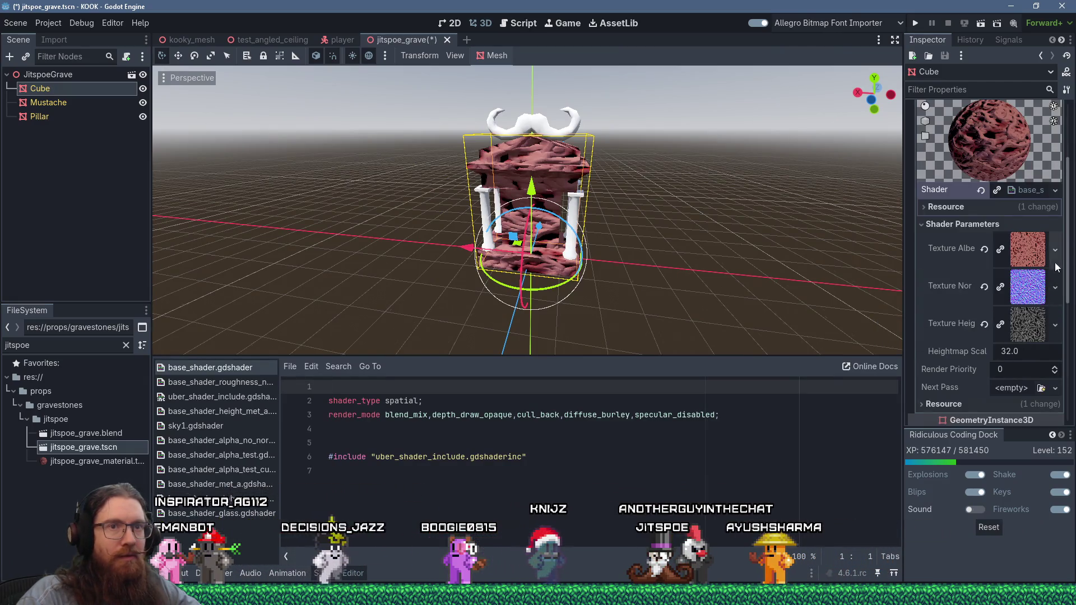
right_click(1034, 309)
left_click(982, 449)
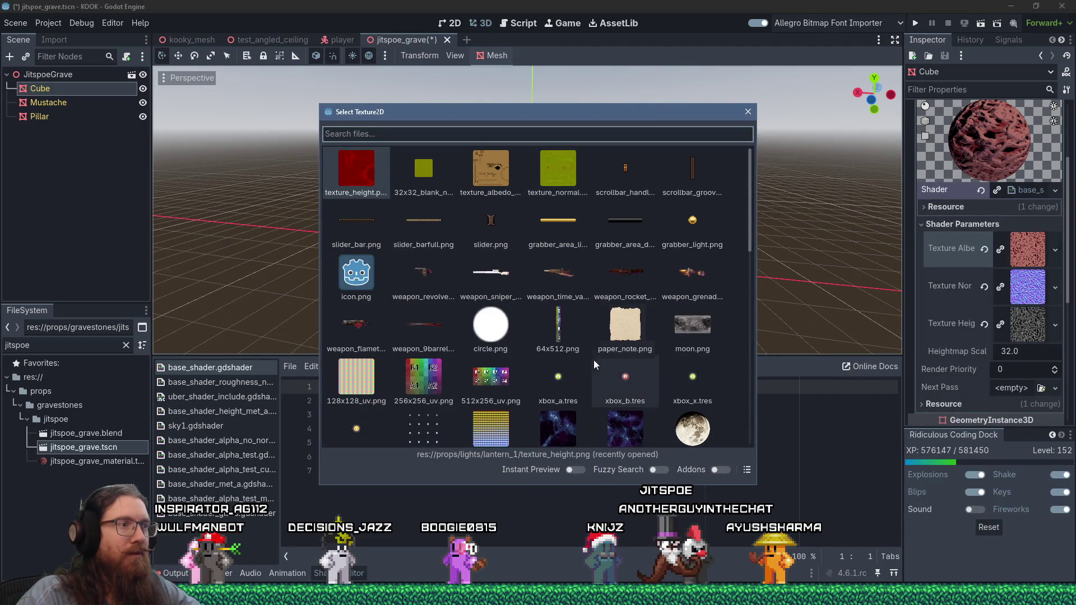
scroll(434, 372, "down", 3)
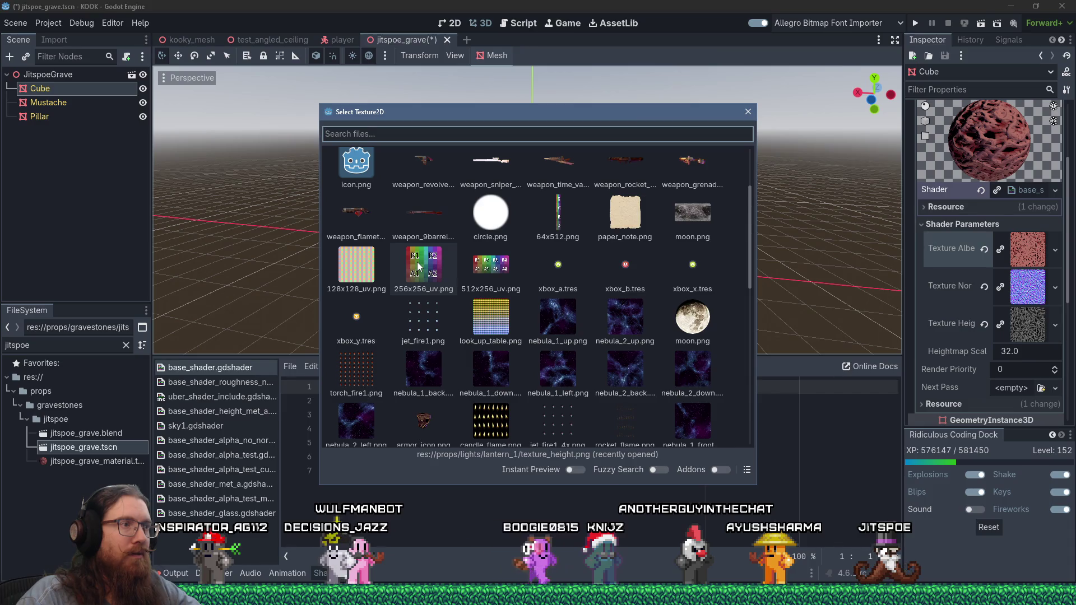
scroll(418, 267, "down", 2)
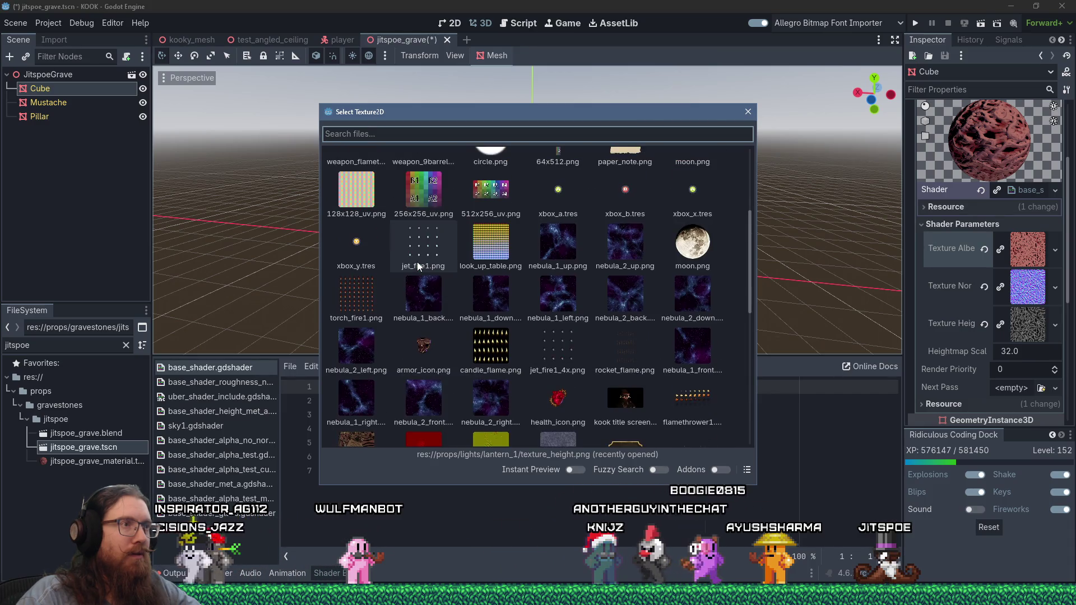
double_click(490, 188)
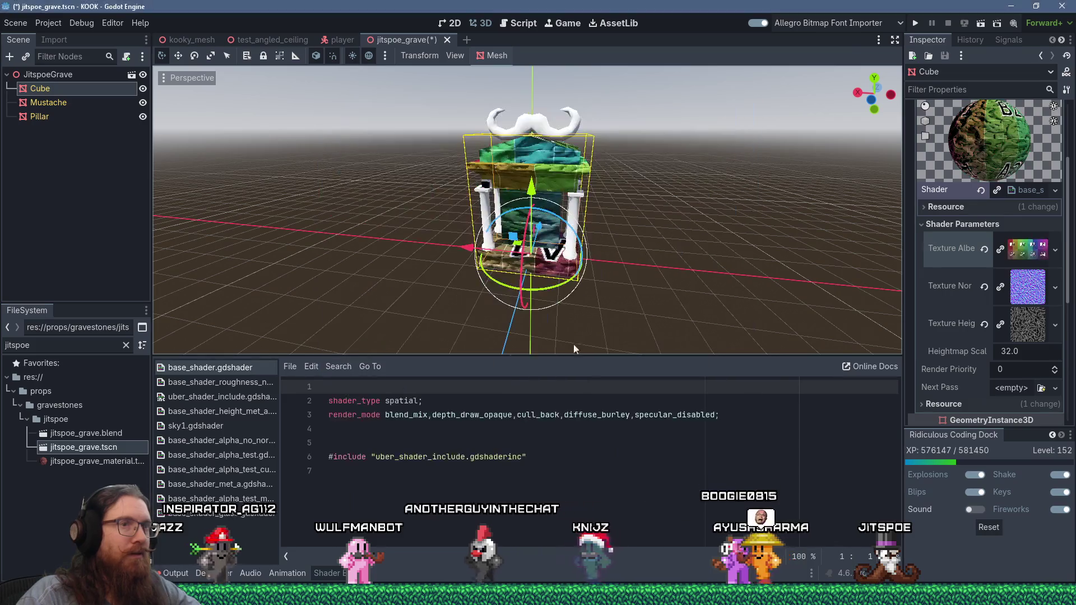
scroll(550, 227, "up", 6)
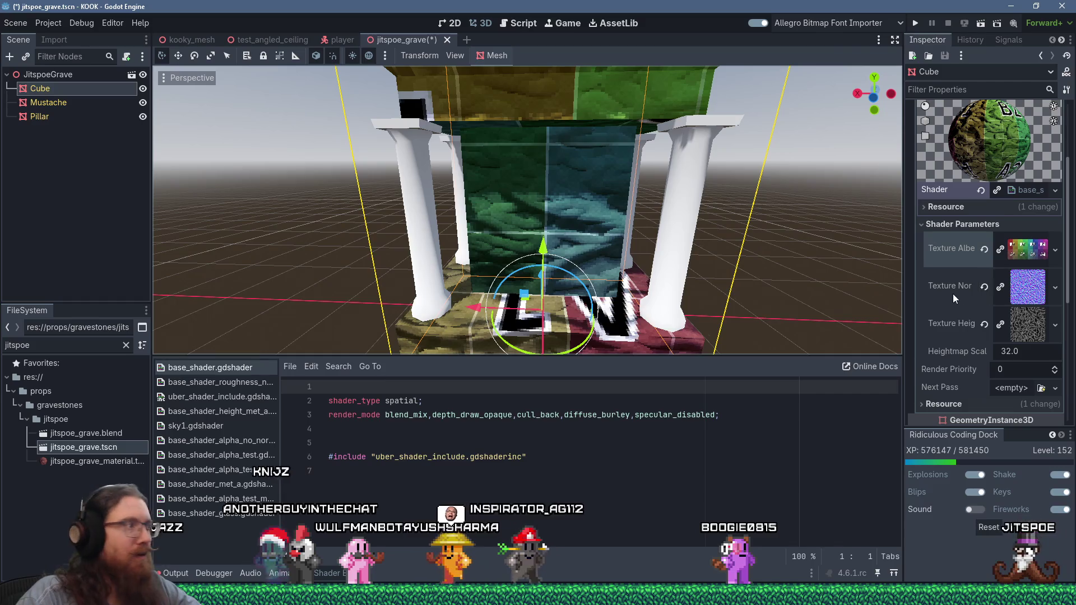
Clear the material's Texture Normal and Texture Height.
left_click(985, 287)
left_click(985, 295)
mouse_move(587, 250)
middle_mouse_down()
mouse_move(579, 220)
mouse_move(563, 223)
mouse_move(567, 269)
mouse_move(586, 223)
mouse_move(355, 267)
mouse_move(280, 241)
middle_mouse_up()
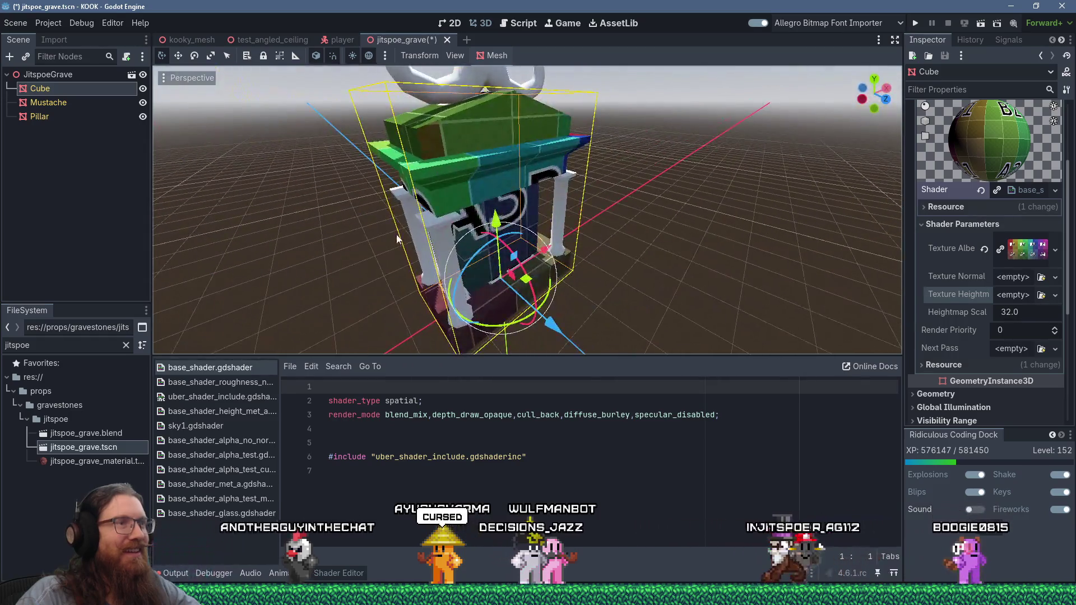
Quick Load jitspoe_grave_material.tres into the Mustache's surface material override slot 0.
left_click(62, 103)
left_click(927, 174)
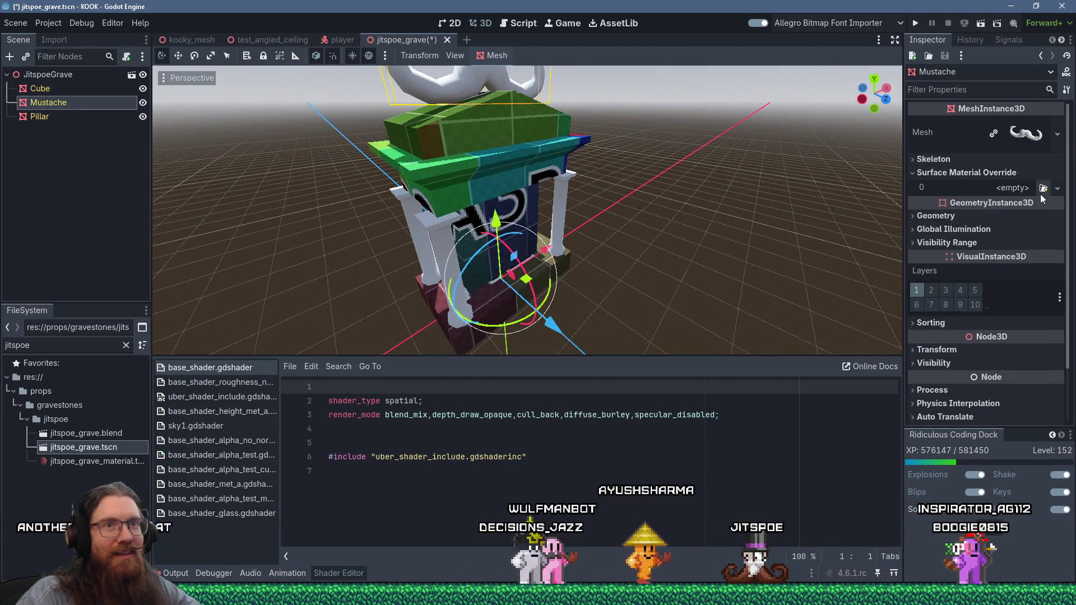
left_click(1057, 189)
left_click(1016, 264)
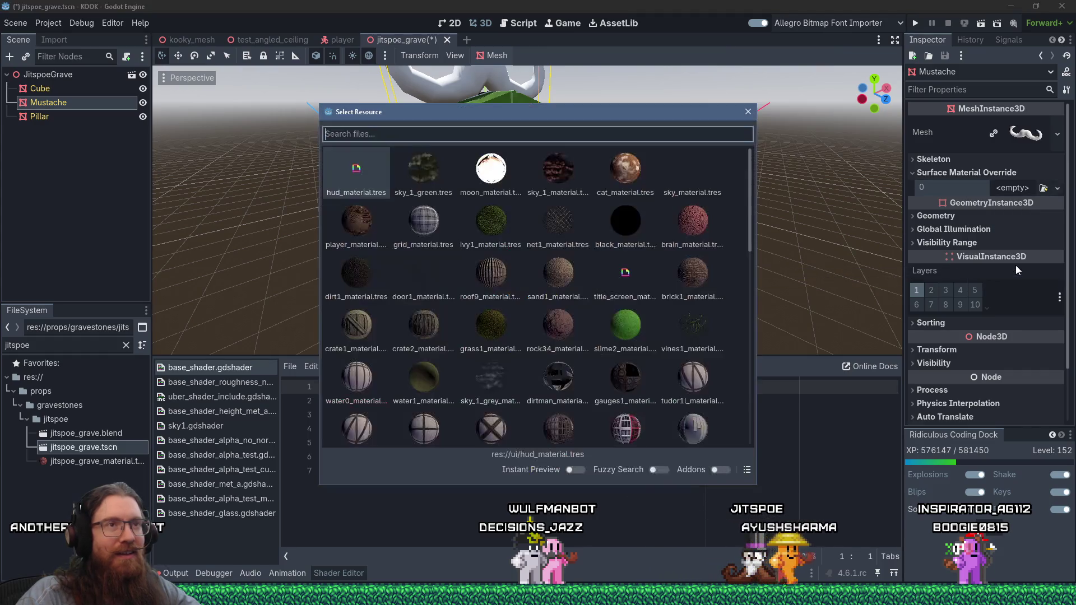
type("ji")
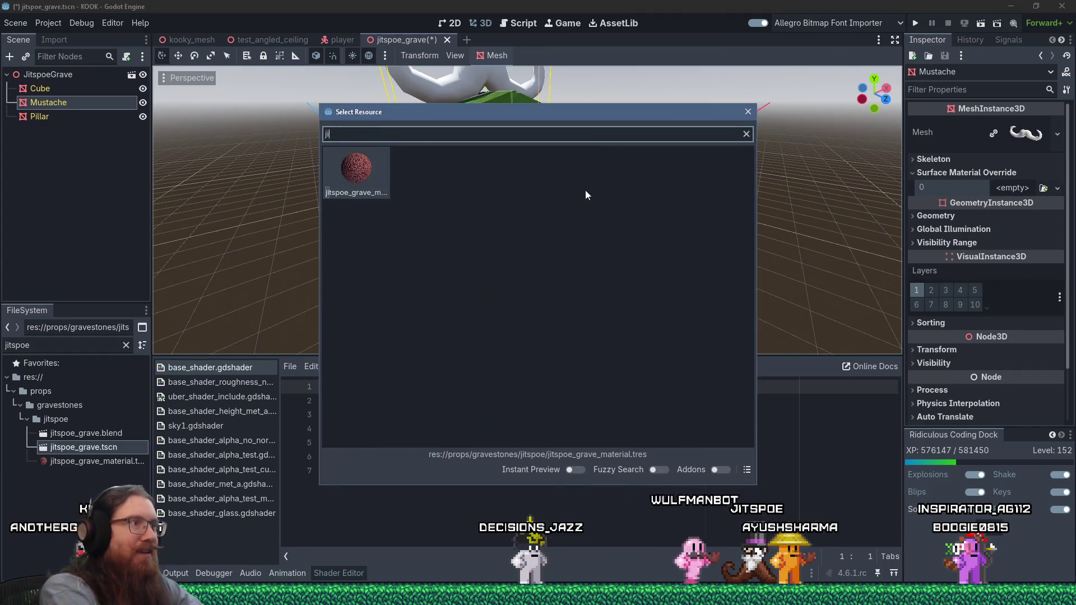
double_click(362, 172)
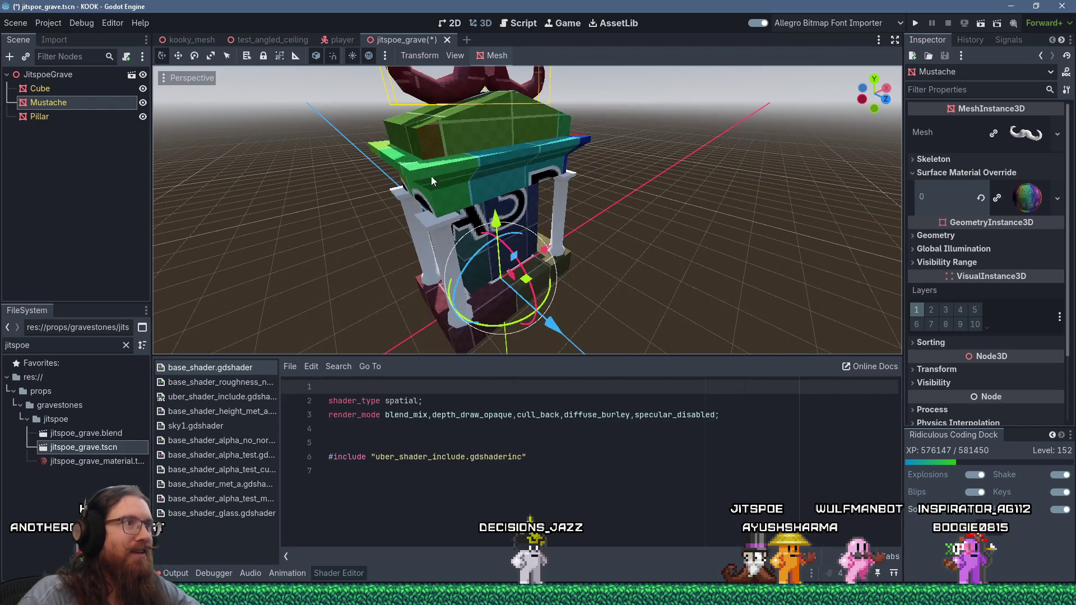
Give the Pillar the jitspoe_grave material in override slot 0, save the scene and run the game.
left_click(454, 241)
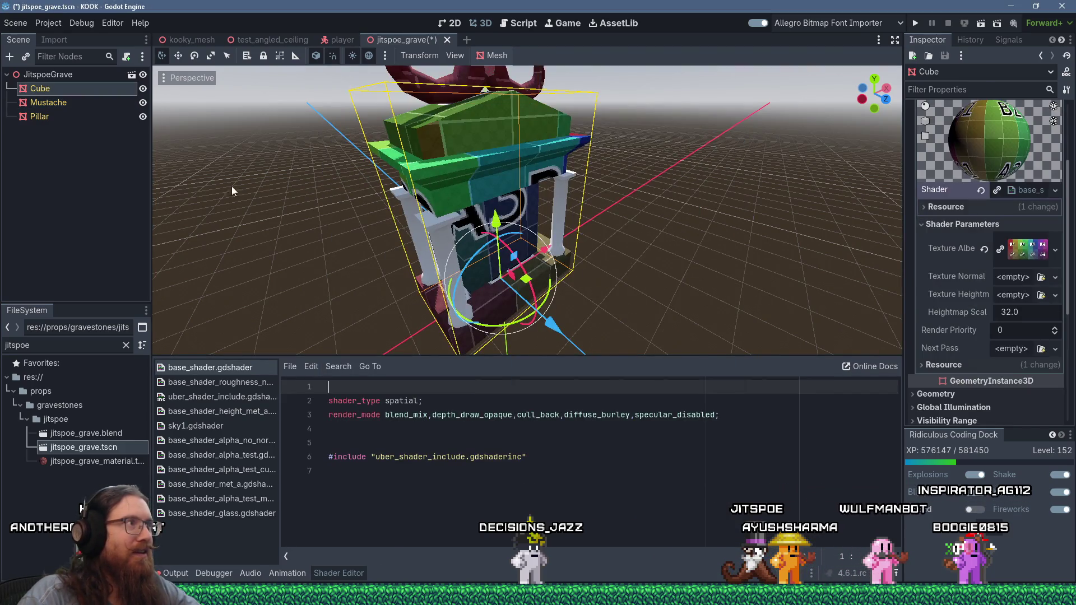
left_click(55, 115)
left_click(978, 199)
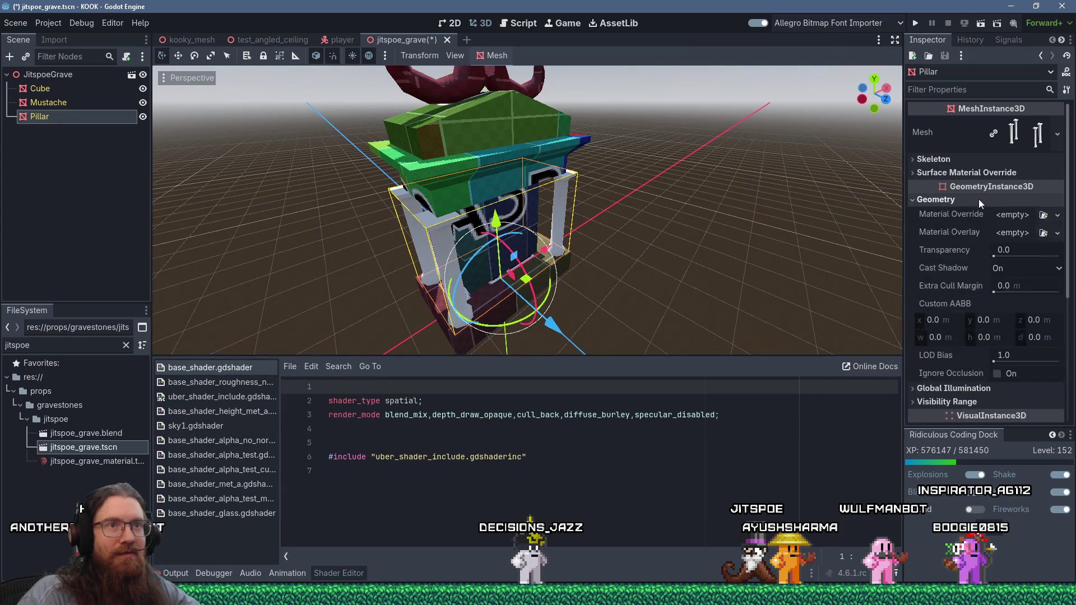
left_click(1017, 173)
left_click(1034, 189)
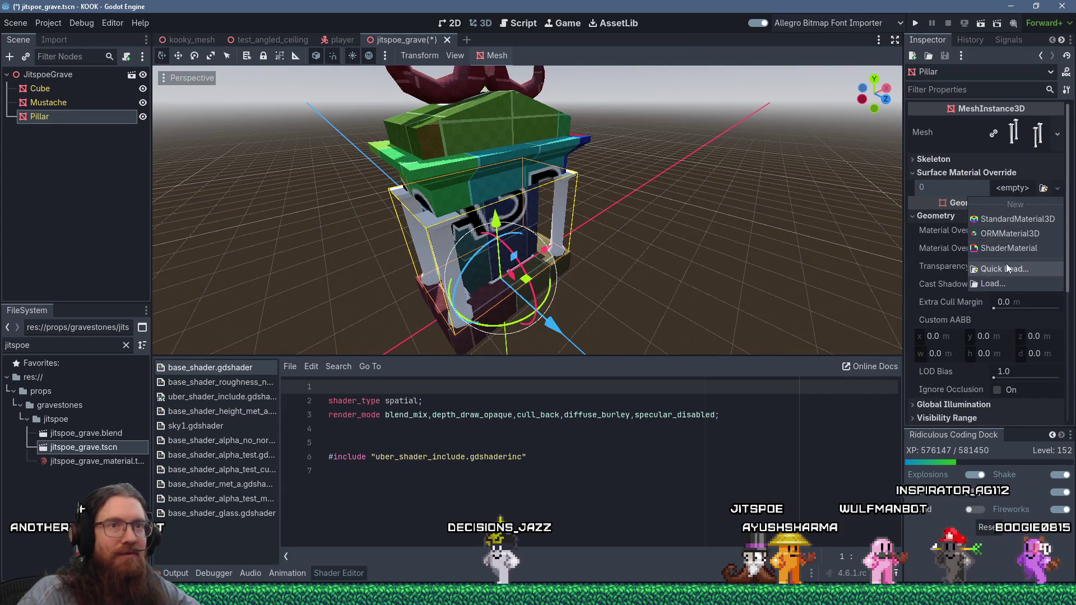
left_click(1006, 269)
type("jitspoe")
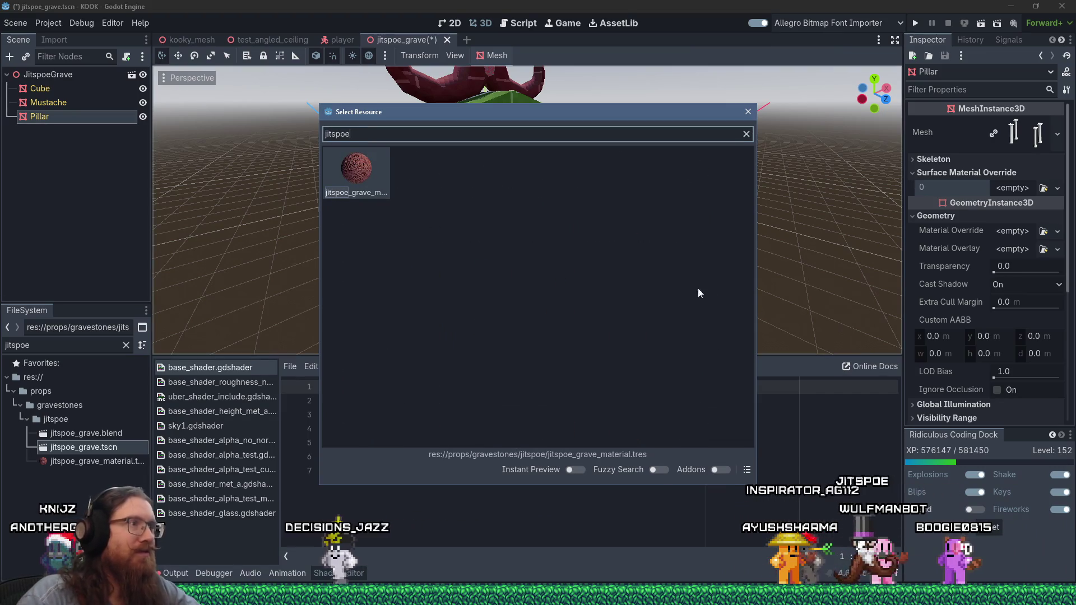
key("Return")
key("ctrl+s")
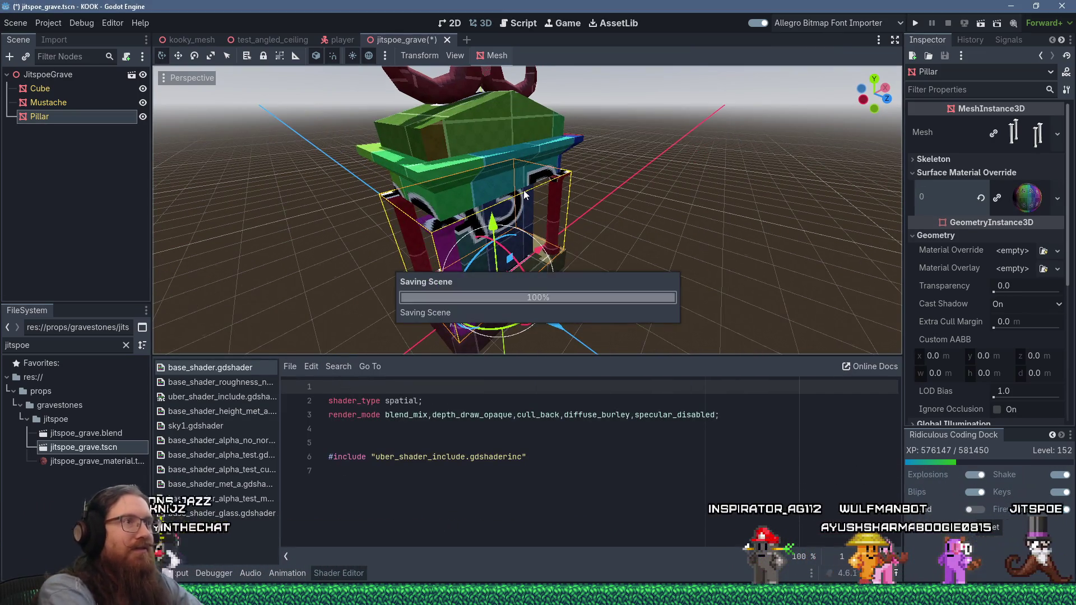
left_click(915, 29)
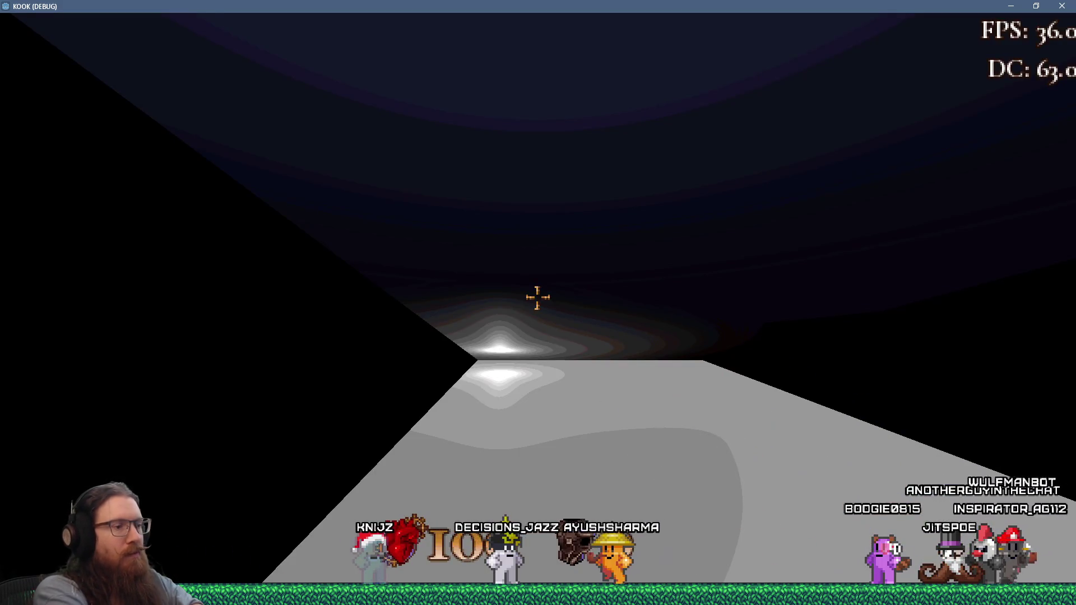
Enter 'map graveyard_credits' in the development console to load the graveyard map.
key("grave")
type("map grave")
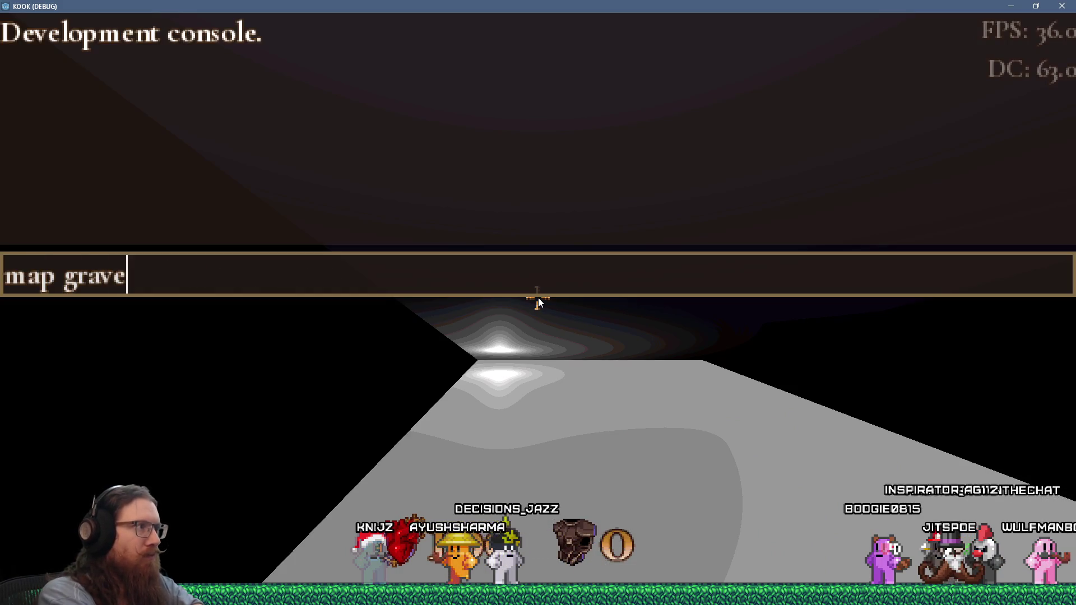
type("yard_credits")
key("Return")
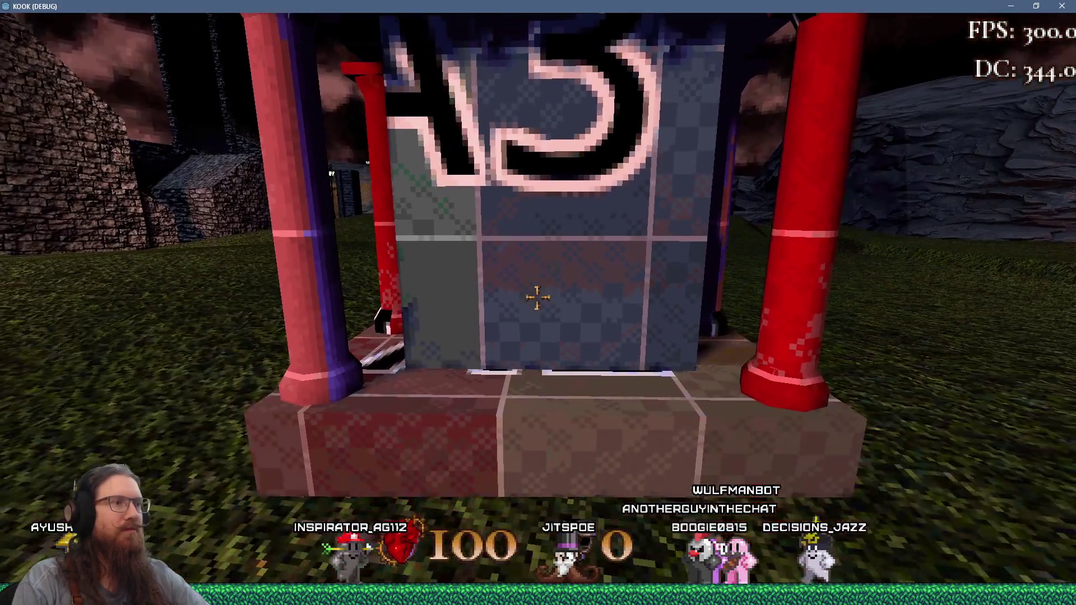
Circle the shrine-style gravestone, checking its UV-grid texture on the front, sides, A5 panel and base.
key("w")
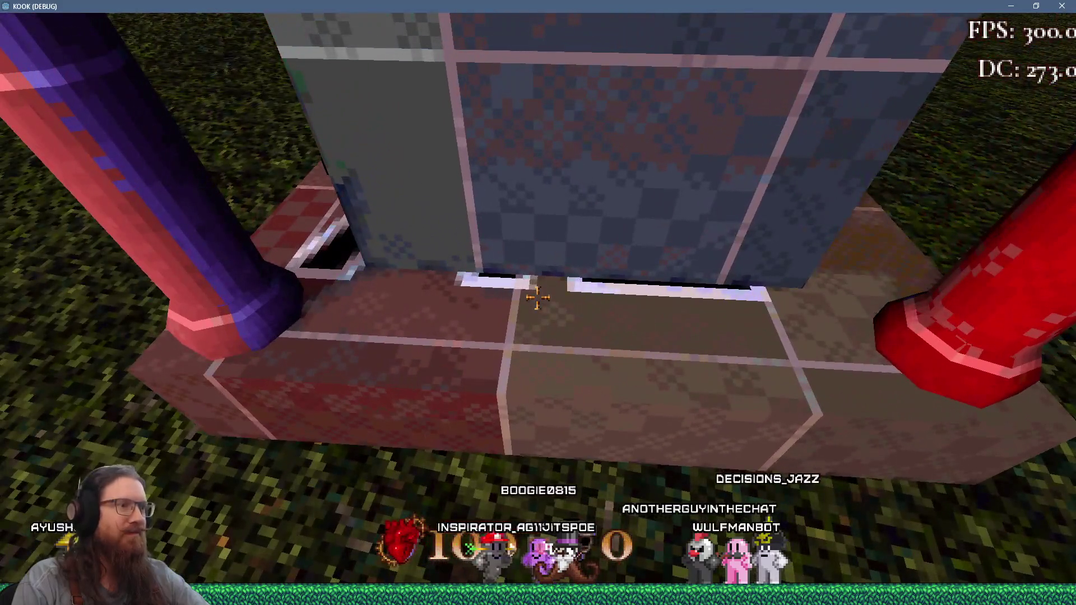
key("s")
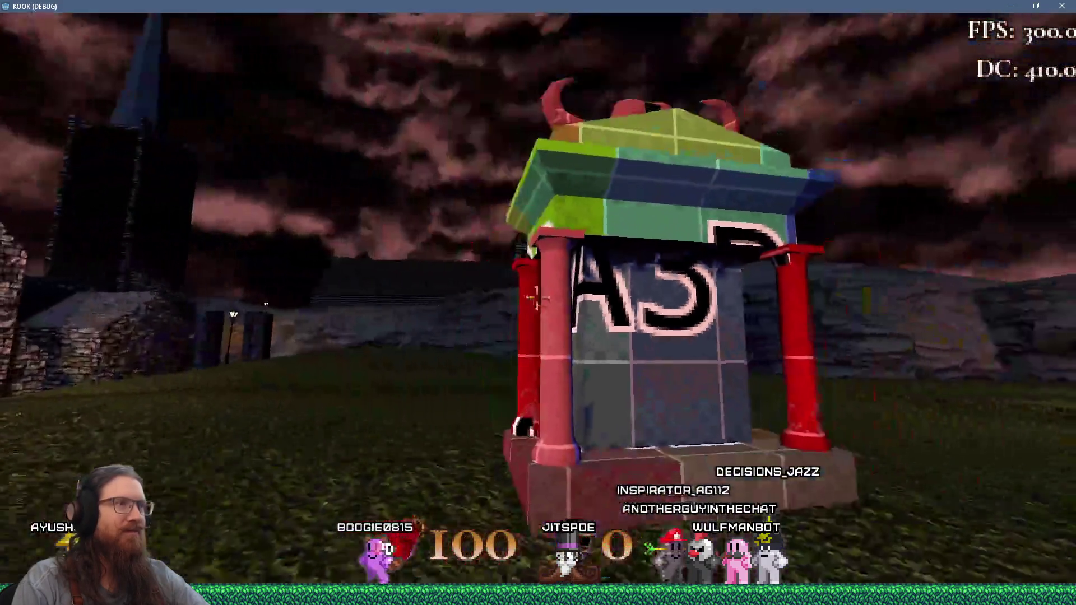
key("d")
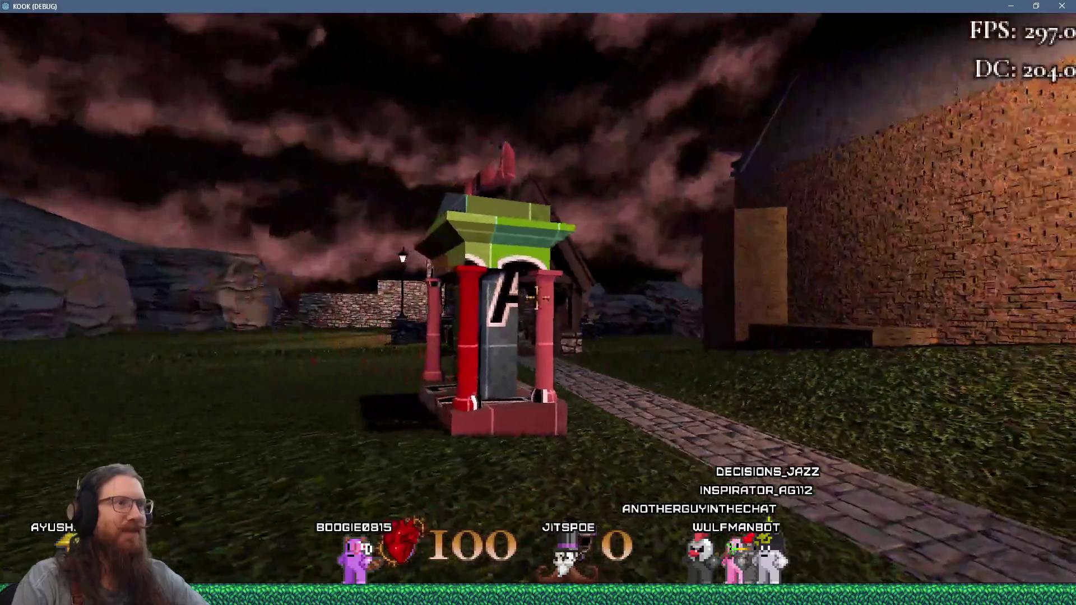
key("a")
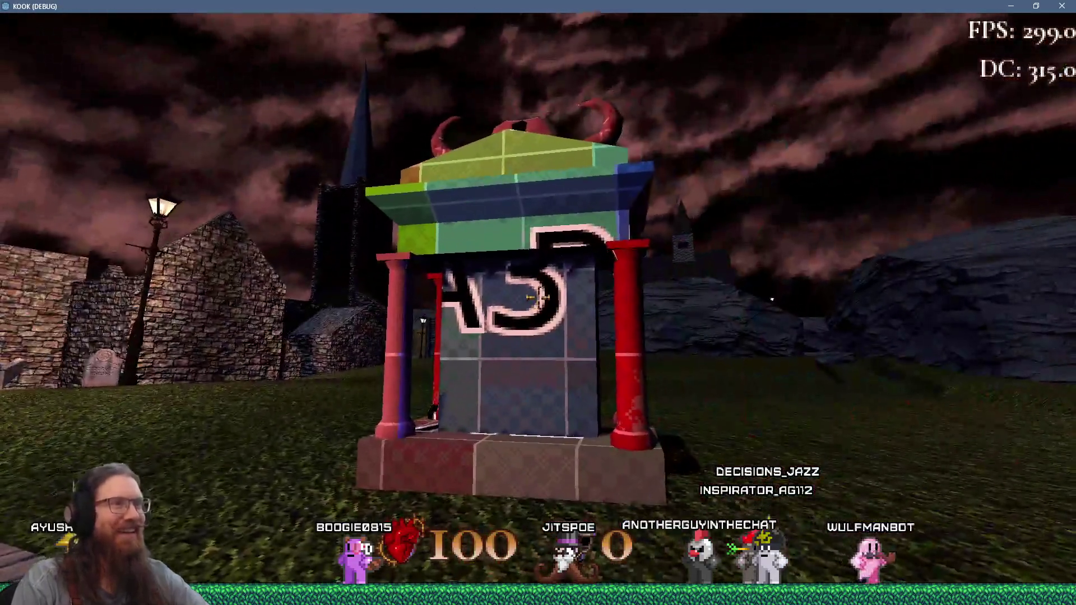
key("w")
key("d")
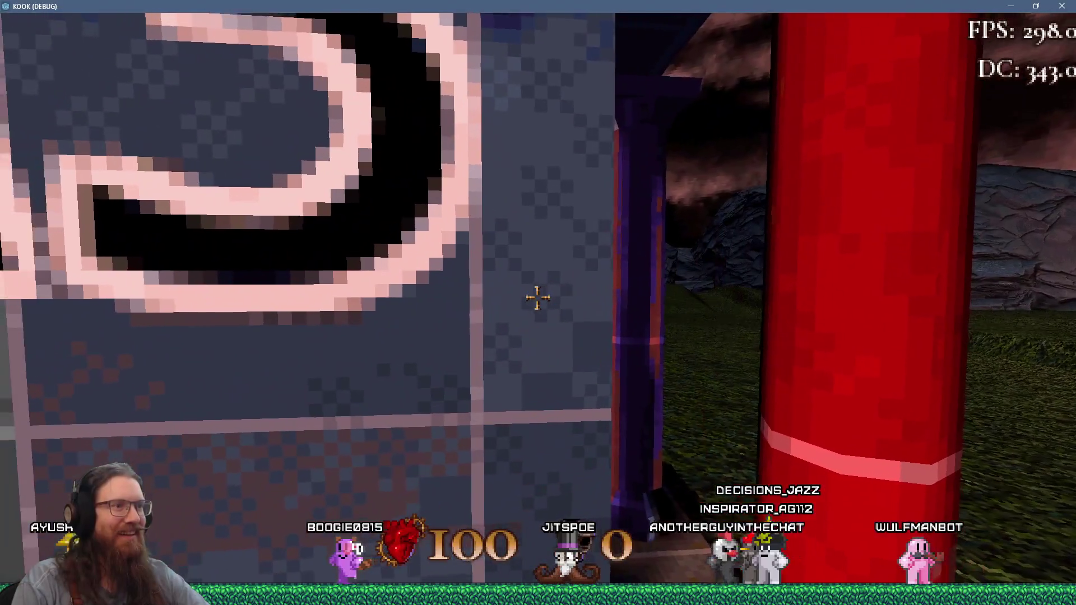
key("s")
key("a")
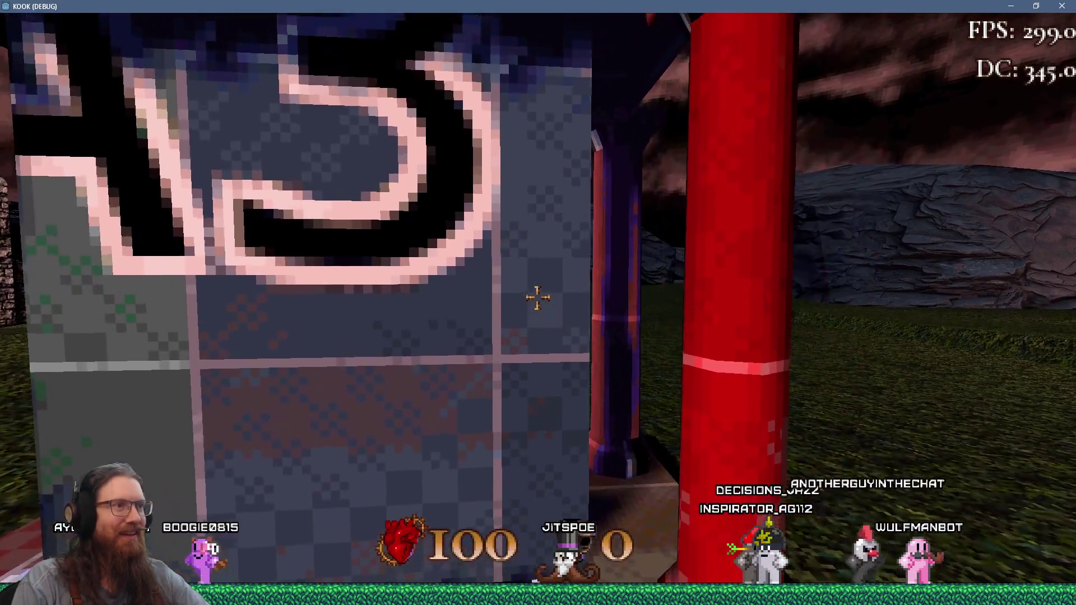
key("s")
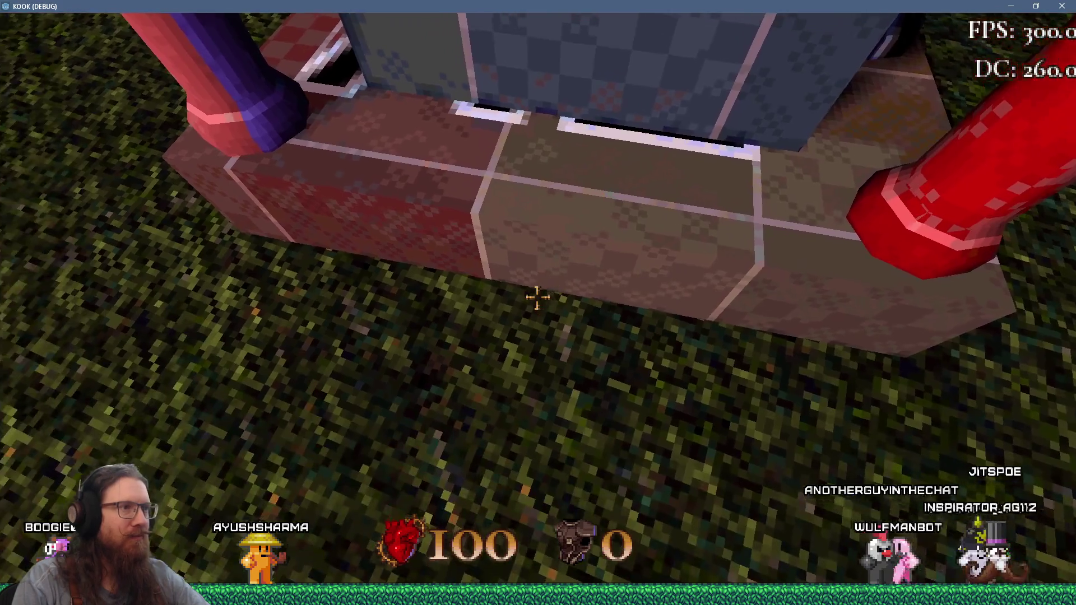
key("w")
key("s")
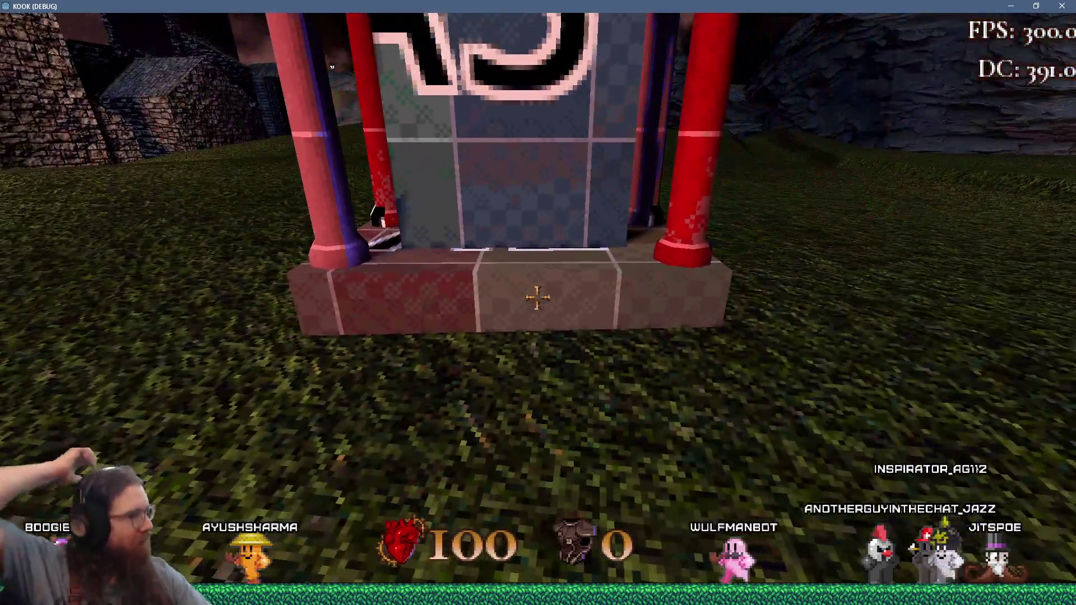
key("s")
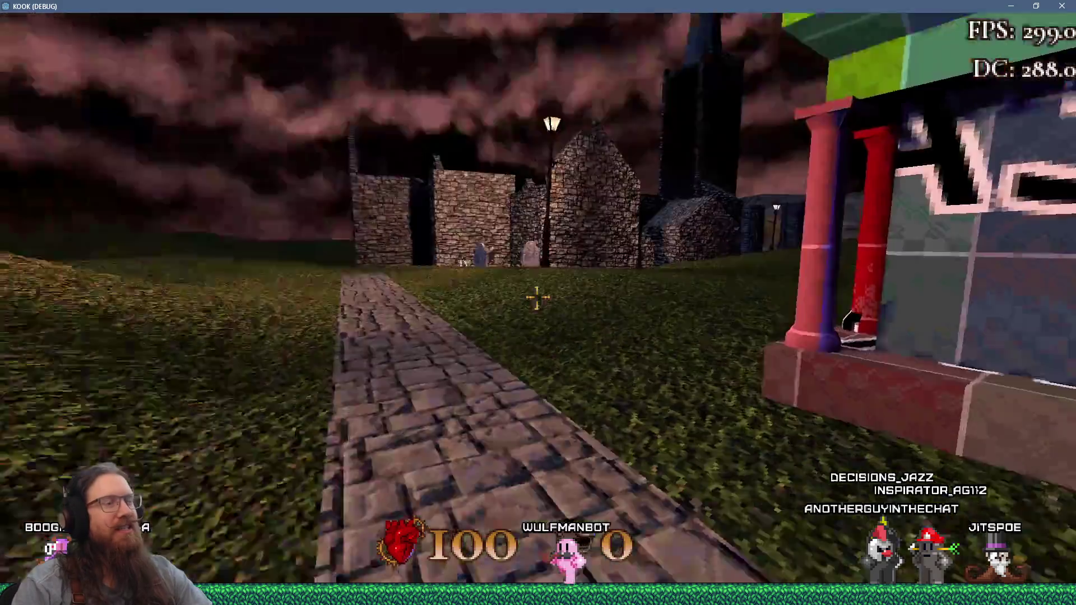
key("w")
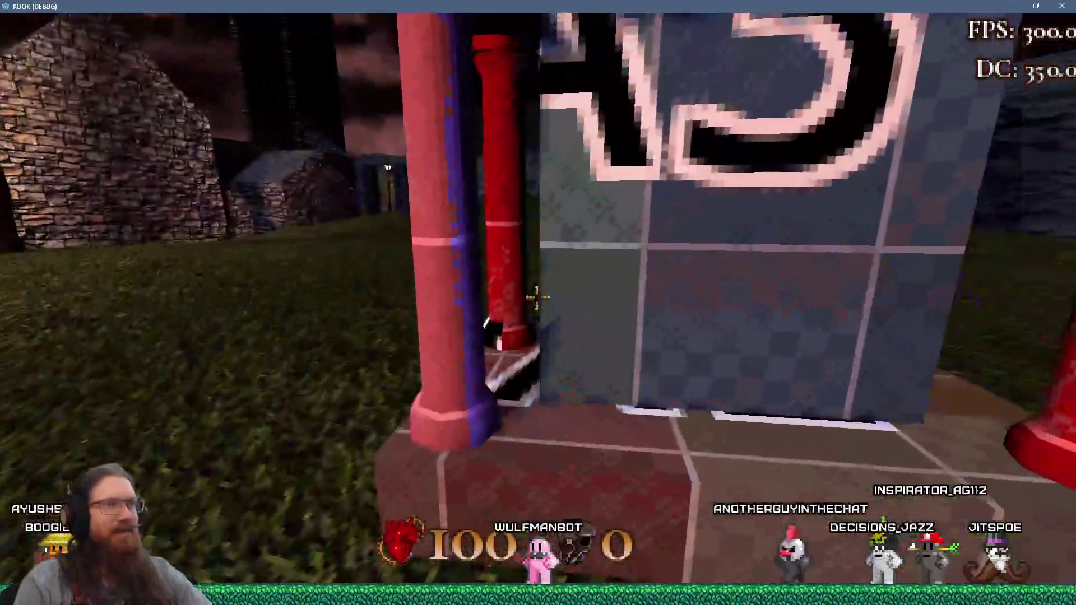
key("s")
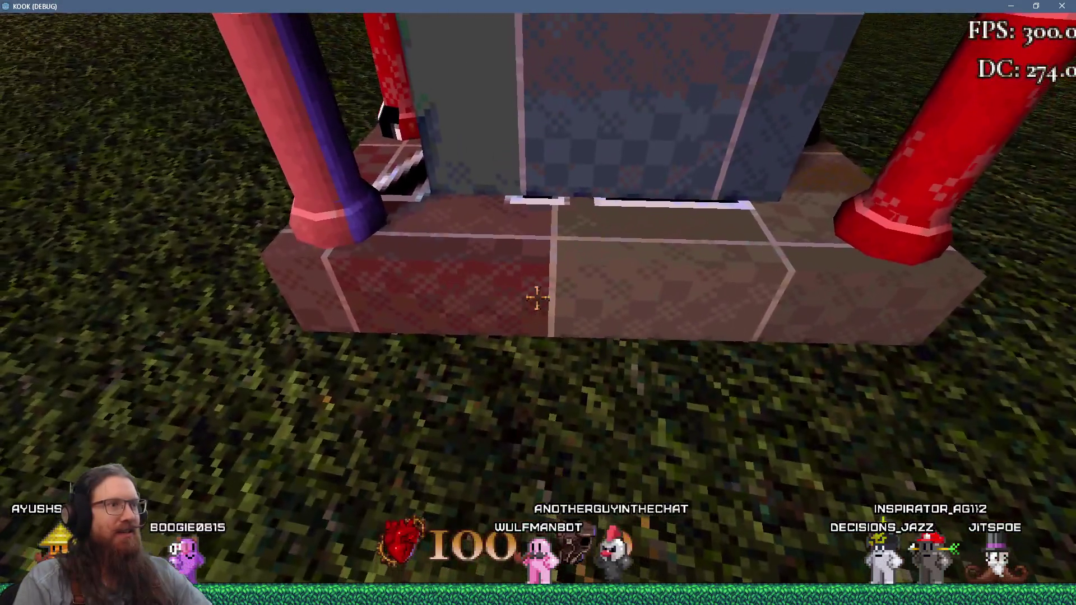
key("w")
key("s")
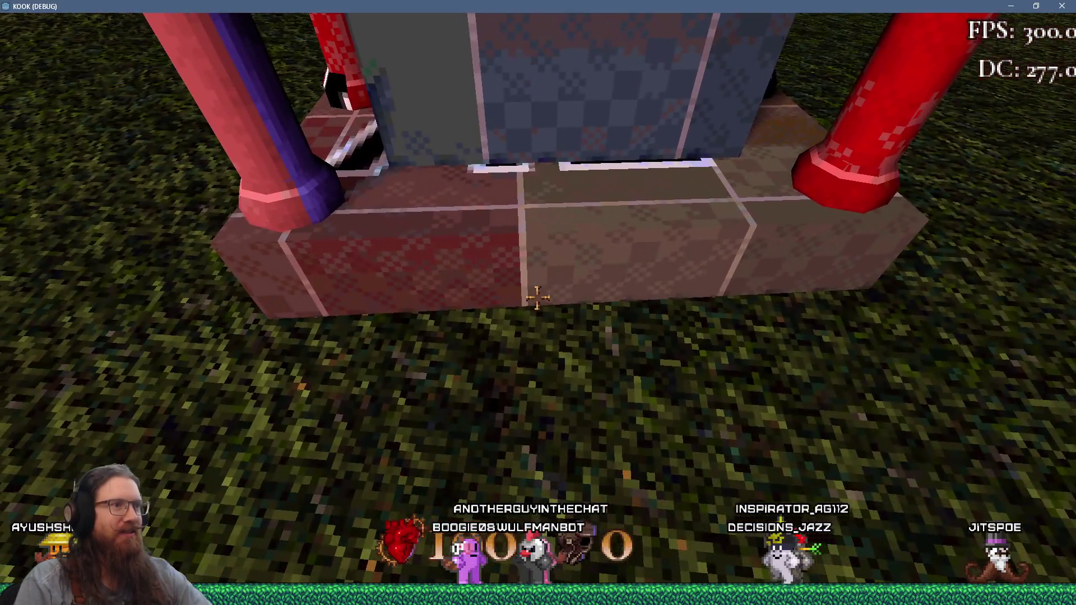
key("w")
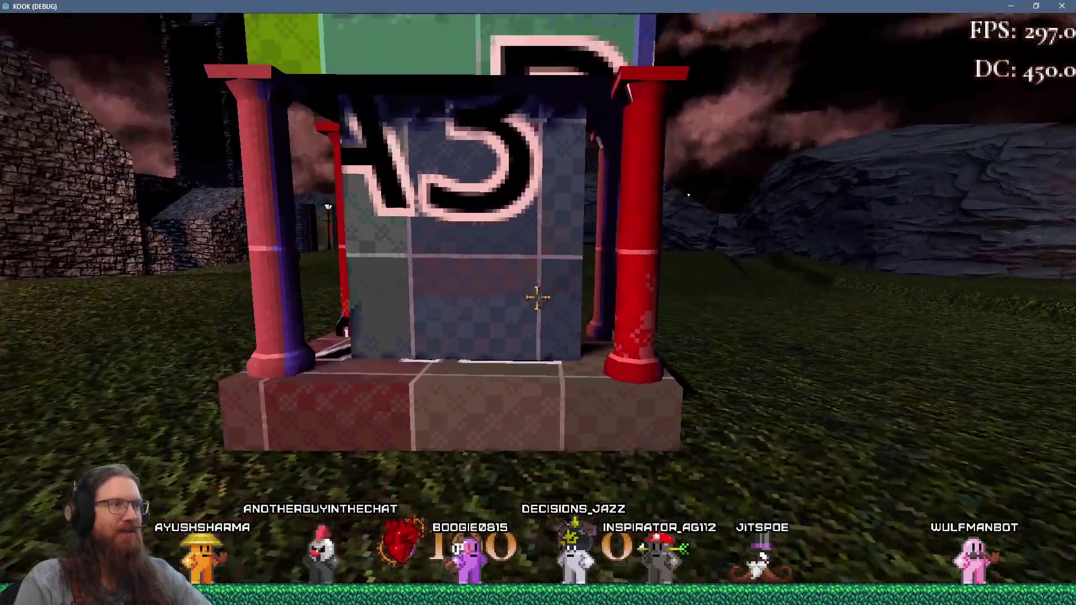
key("a")
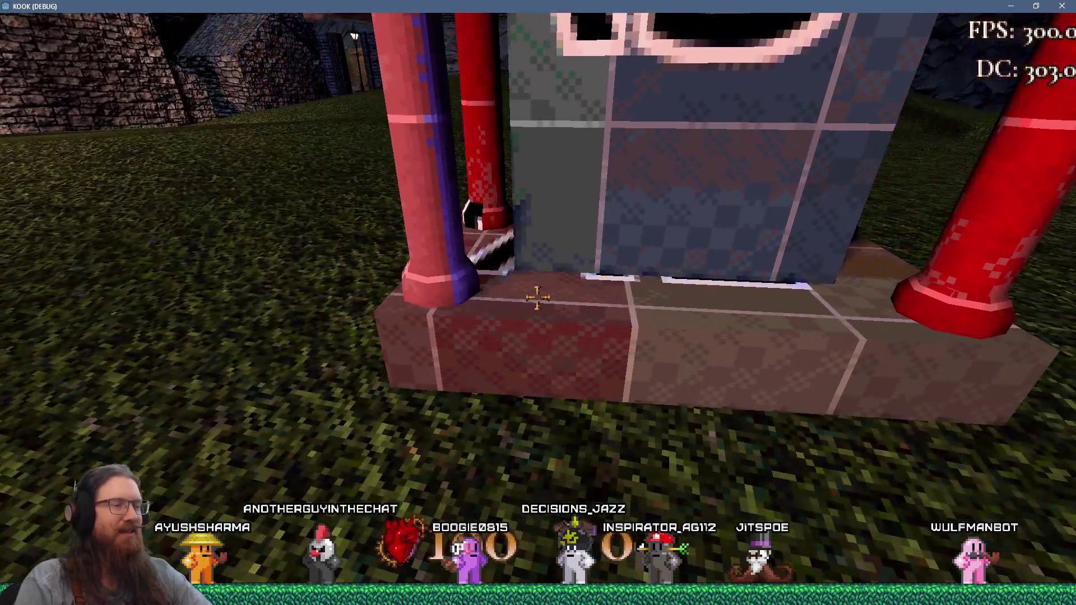
key("s")
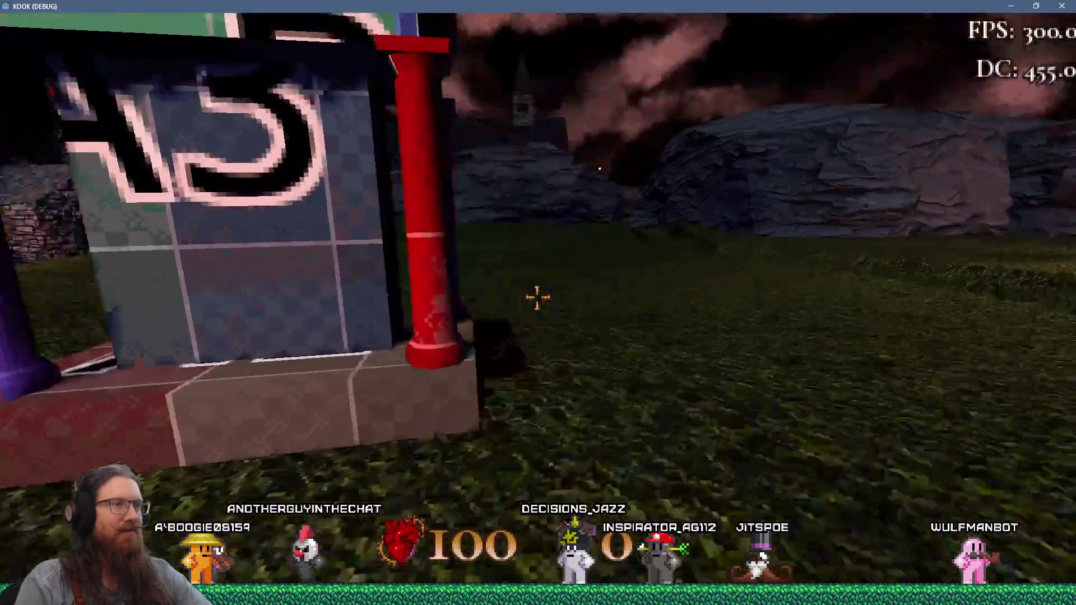
Back away from the shrine and walk on past the lychgate toward the well.
key("s")
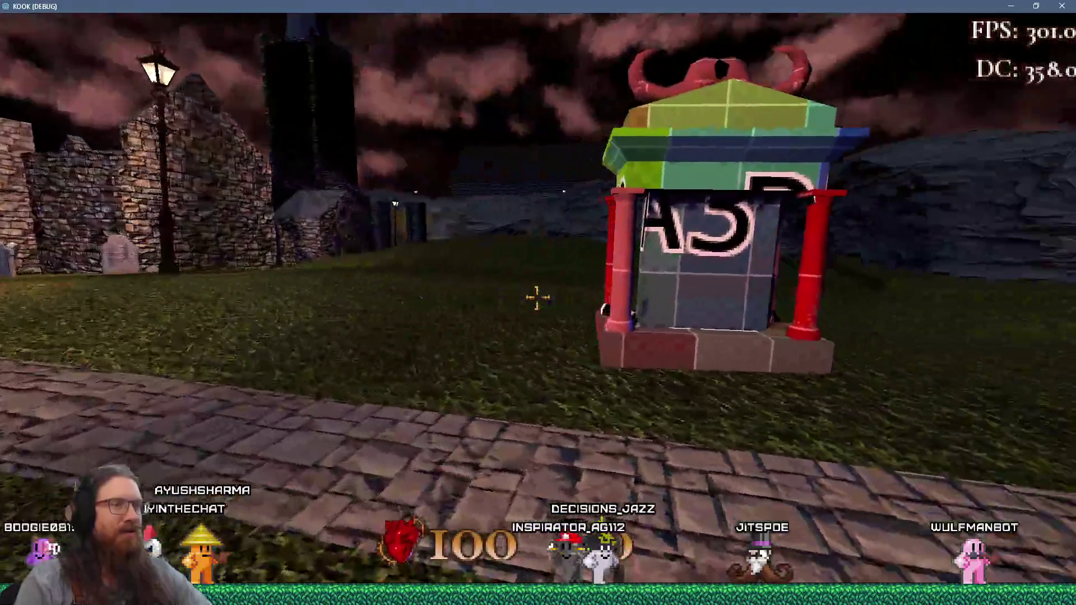
key("w")
key("w")
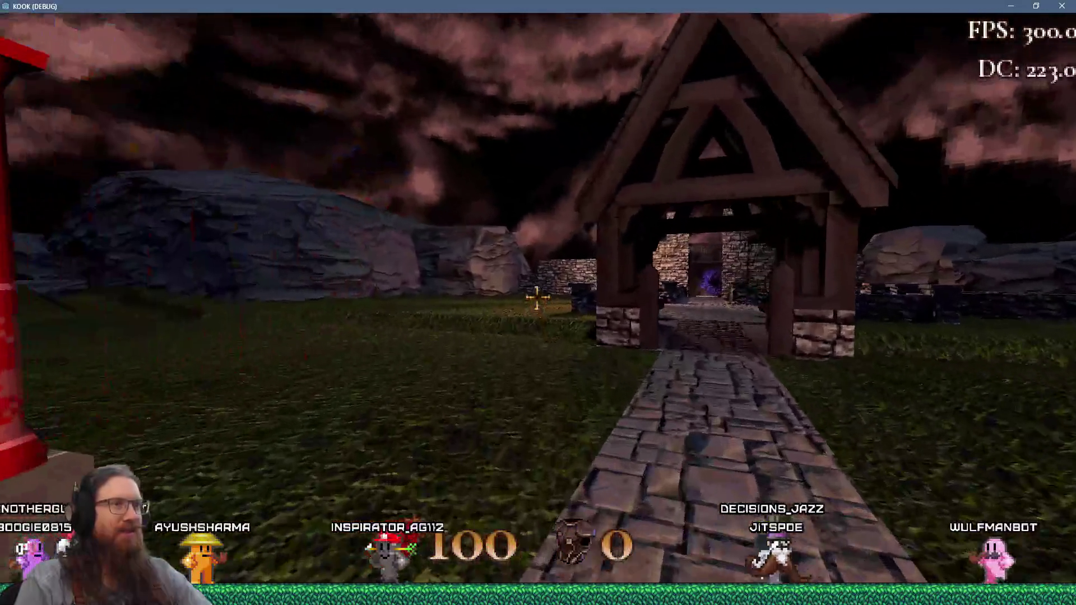
key("s")
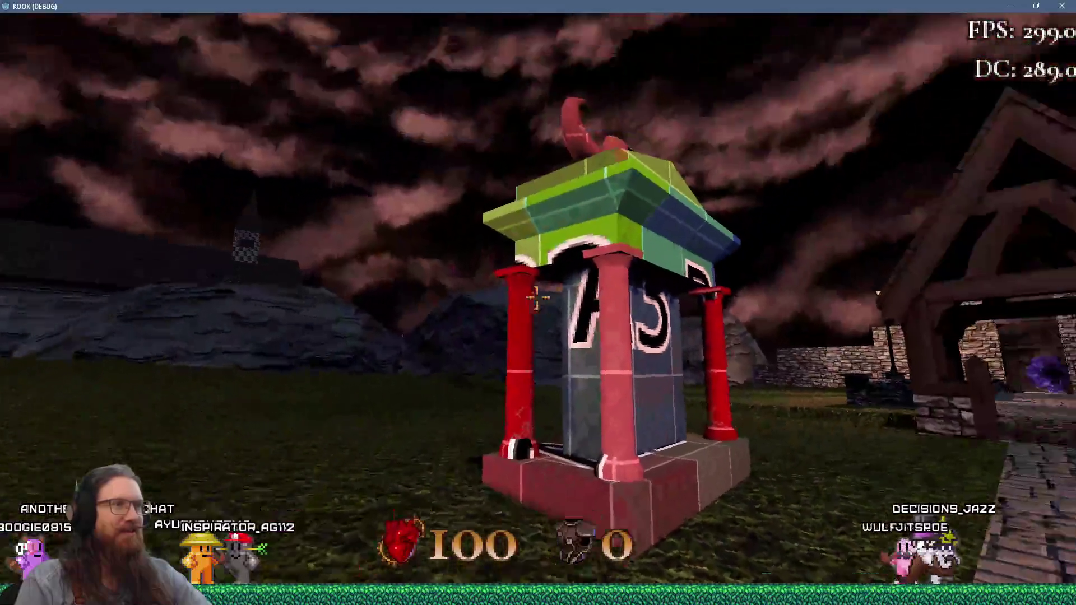
key("w")
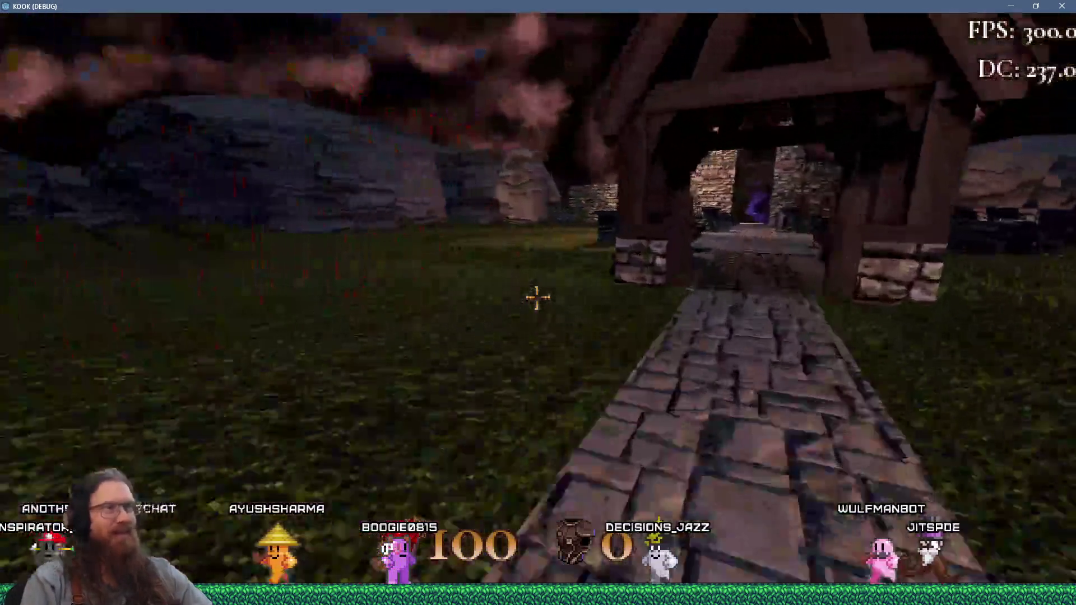
mouse_move(538, 302)
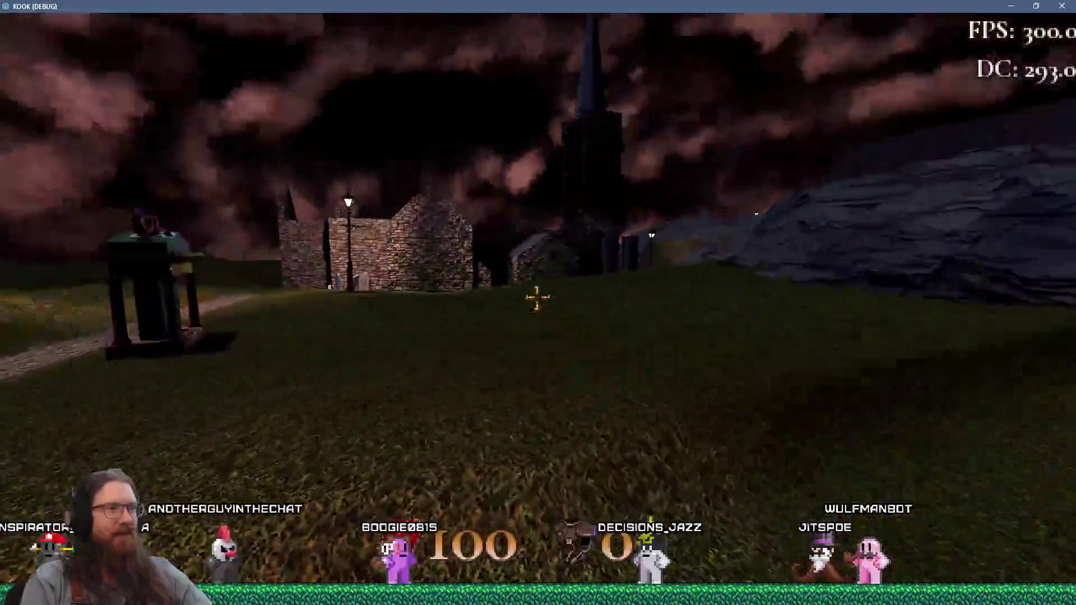
key("w")
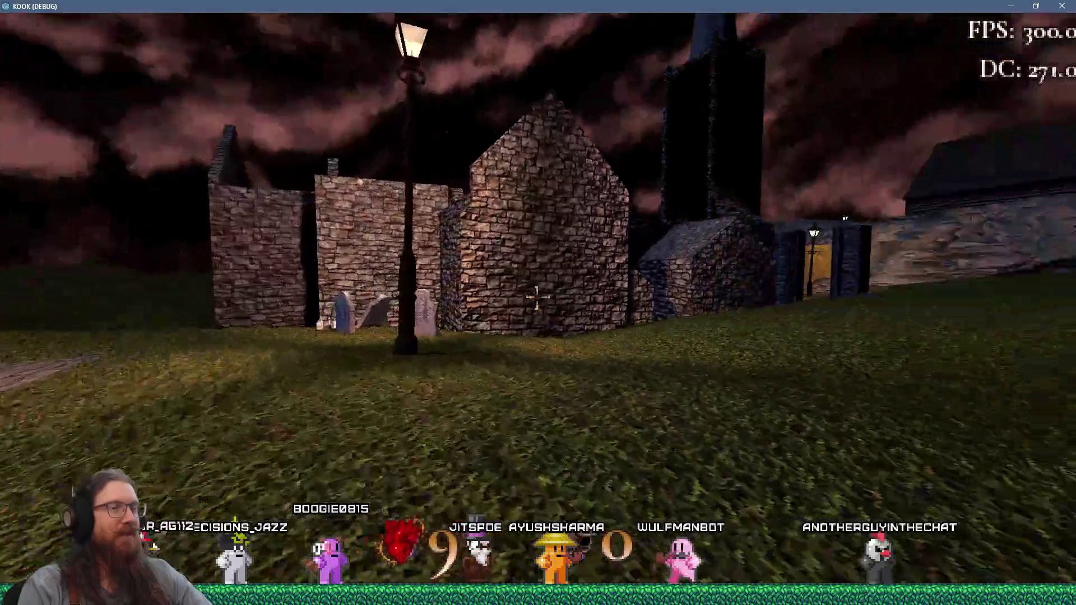
Walk through the dark wall passage and courtyard toward the spire, then bring up the console.
key("w")
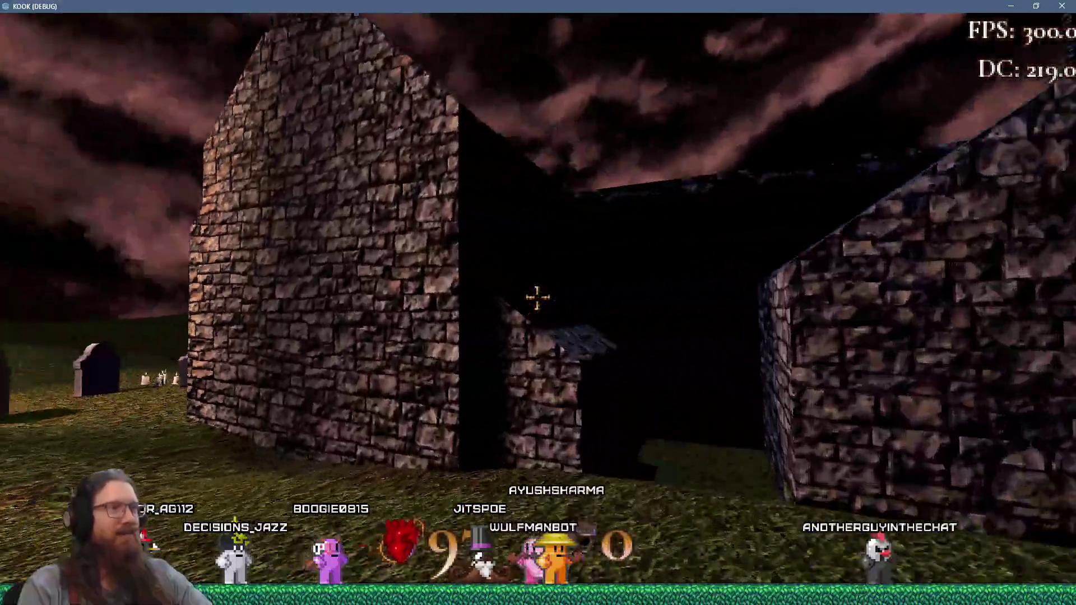
key("w")
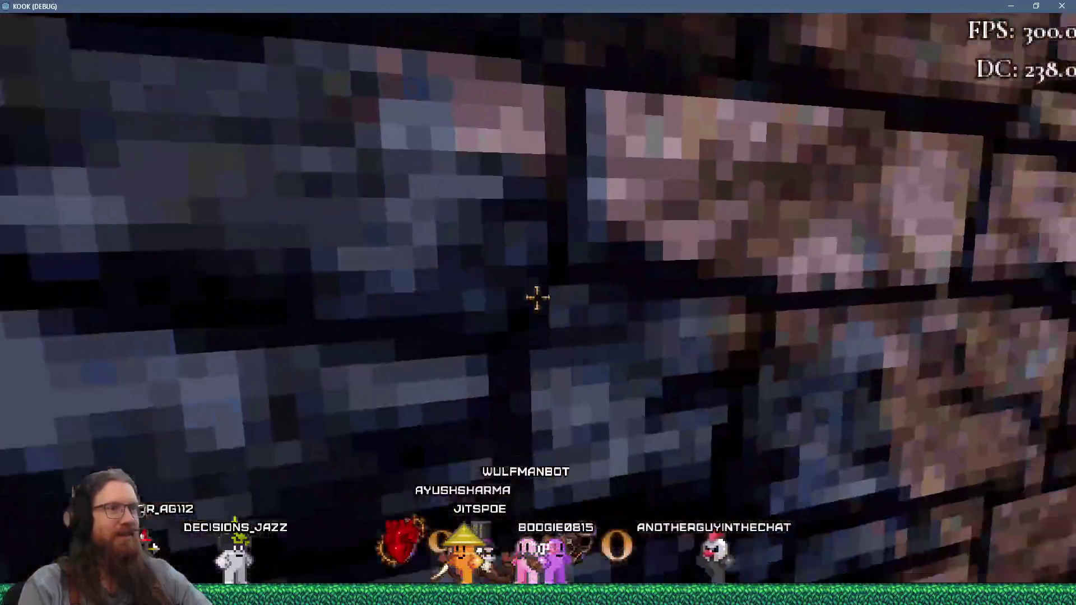
key("w")
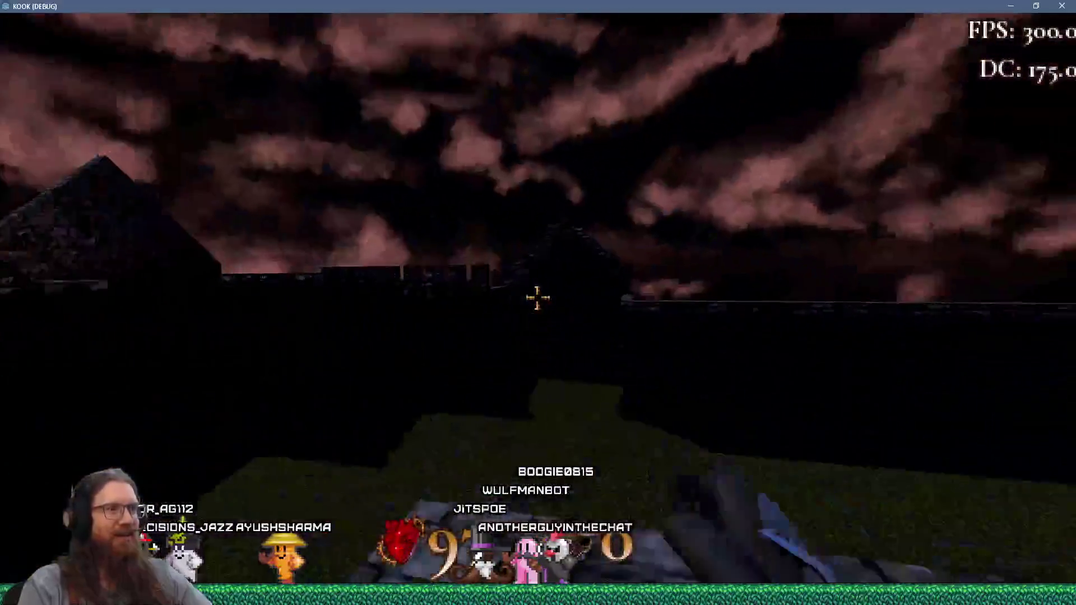
key("w")
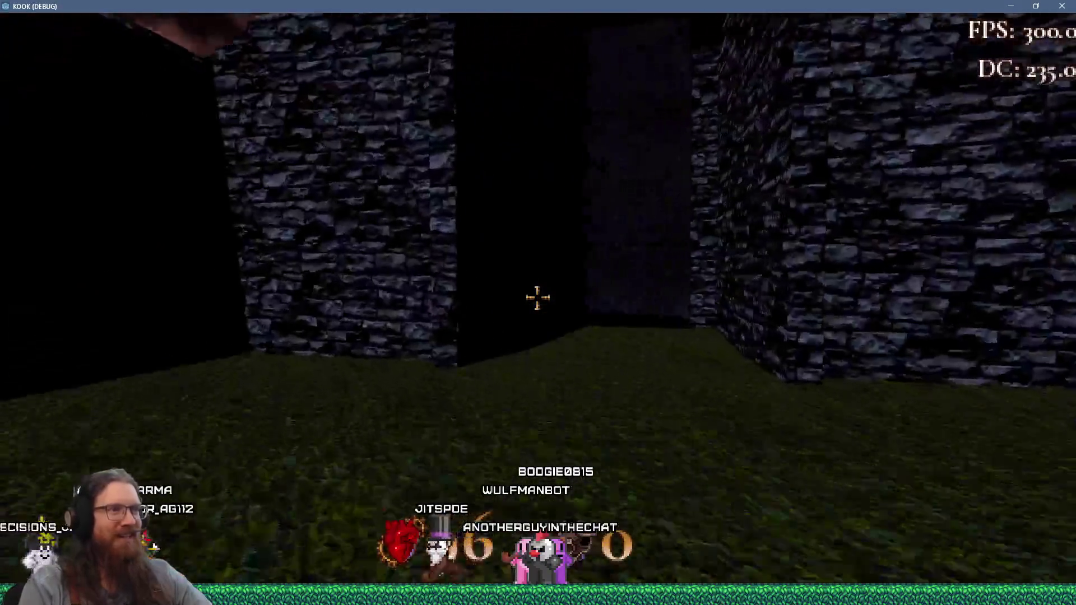
key("w")
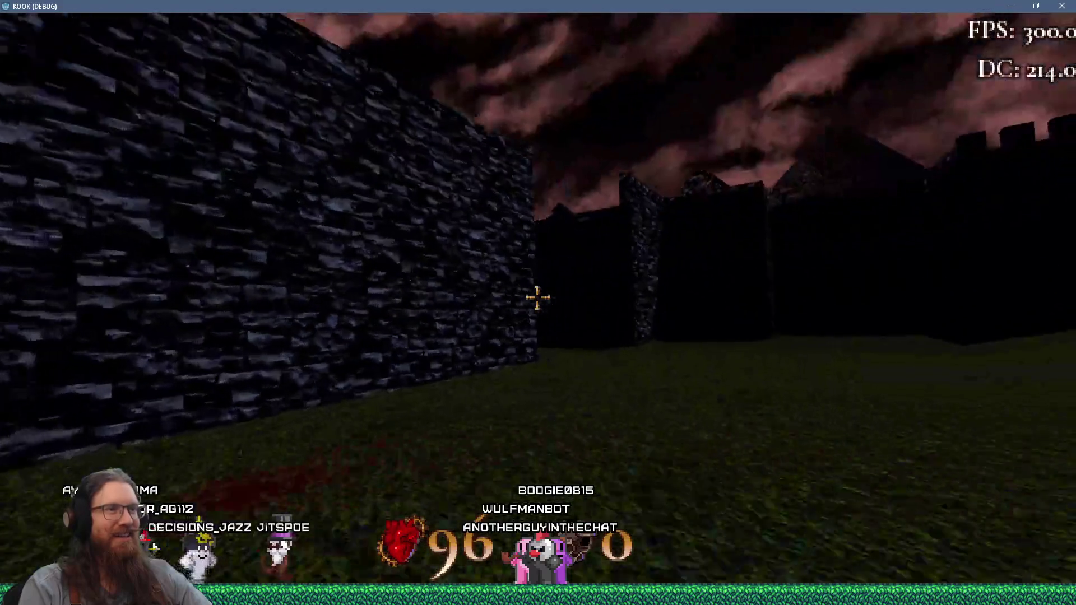
key("w")
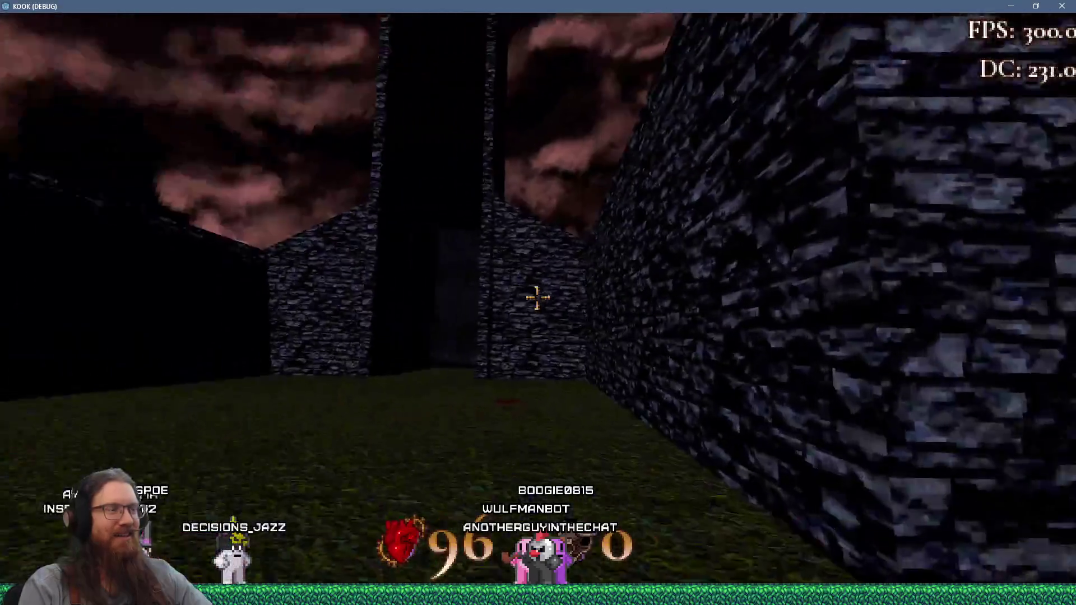
key("w")
key("grave")
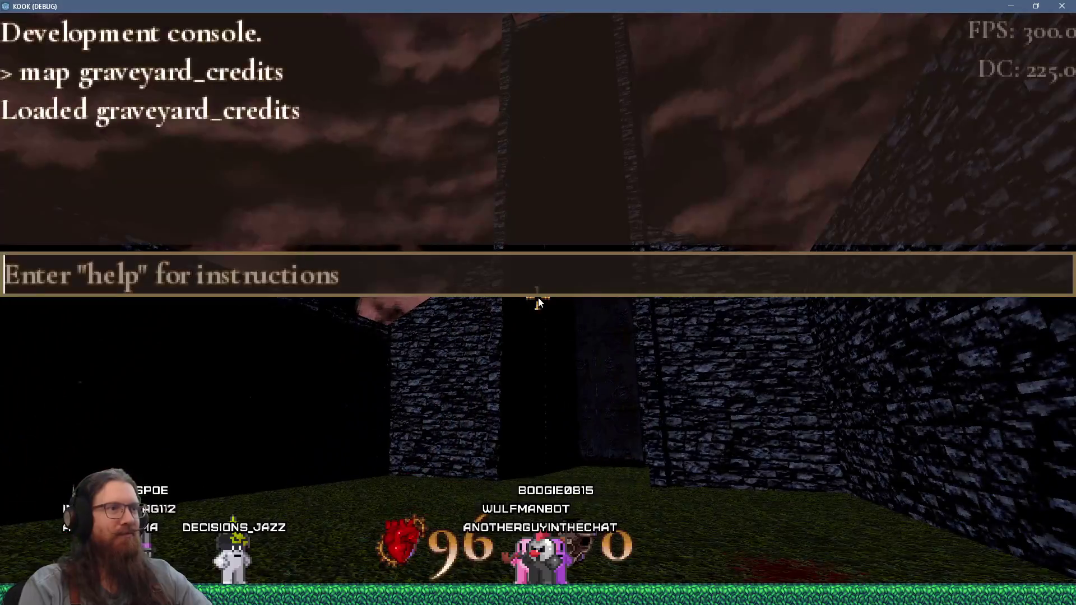
Run quit in the console to close the game, then orbit Godot's view to a low frontal angle.
type("quit")
key("Return")
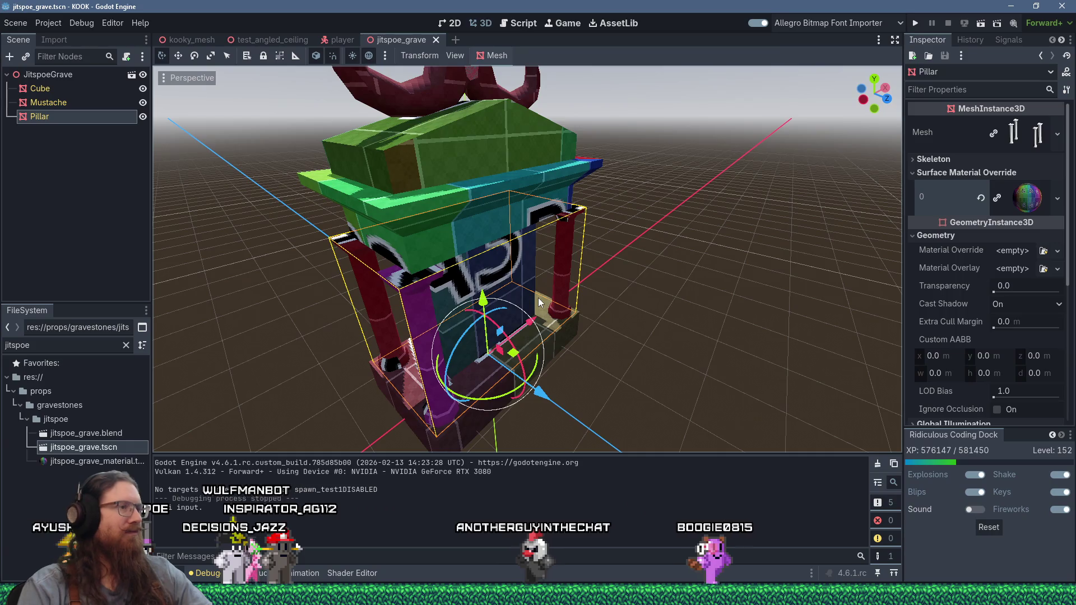
mouse_move(576, 331)
middle_mouse_down()
mouse_move(428, 277)
mouse_move(378, 244)
mouse_move(382, 234)
mouse_move(610, 258)
mouse_move(675, 278)
mouse_move(772, 262)
mouse_move(444, 314)
mouse_move(486, 271)
mouse_move(608, 291)
mouse_move(371, 272)
mouse_move(407, 281)
middle_mouse_up()
scroll(382, 233, "up", 2)
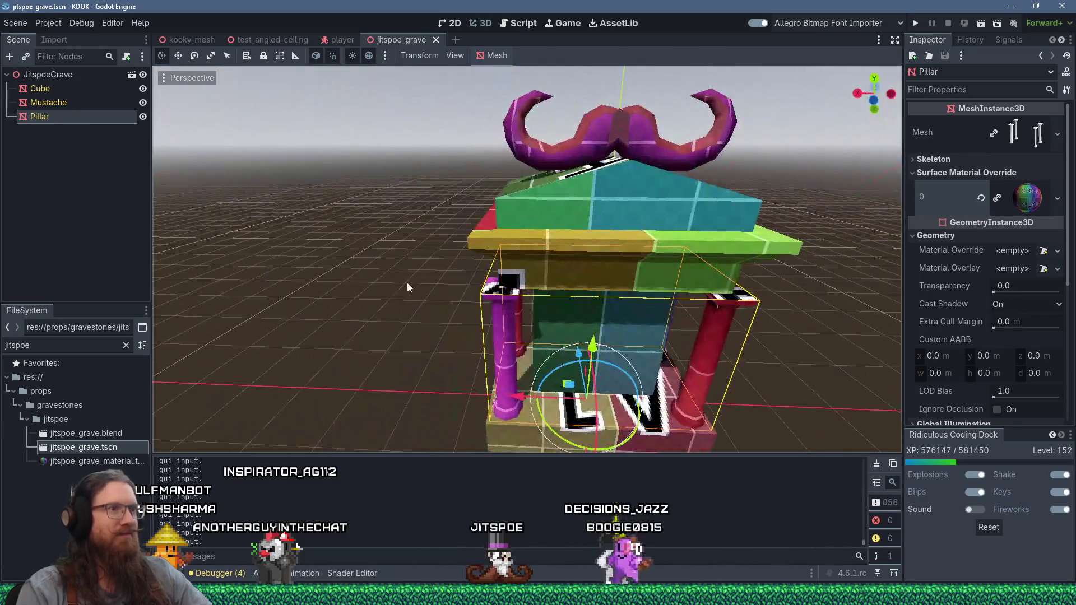
scroll(406, 281, "up", 4)
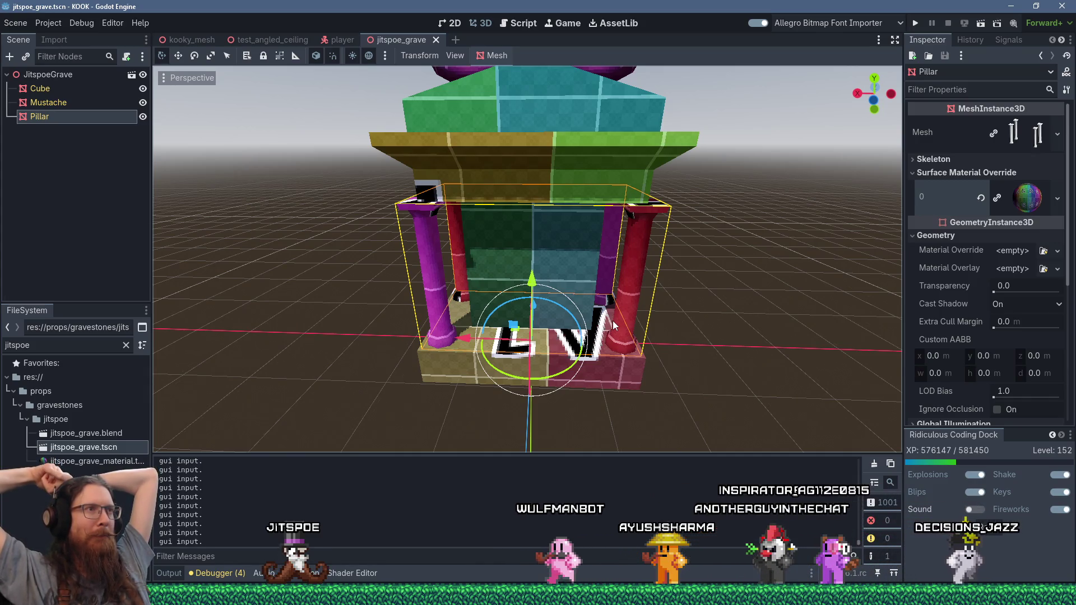
Orbit and zoom around the grave to see how the grid texture wraps both mustache horns.
mouse_move(621, 321)
middle_mouse_down()
mouse_move(674, 348)
mouse_move(429, 325)
mouse_move(533, 324)
mouse_move(487, 348)
middle_mouse_up()
scroll(533, 324, "down", 3)
scroll(487, 348, "up", 8)
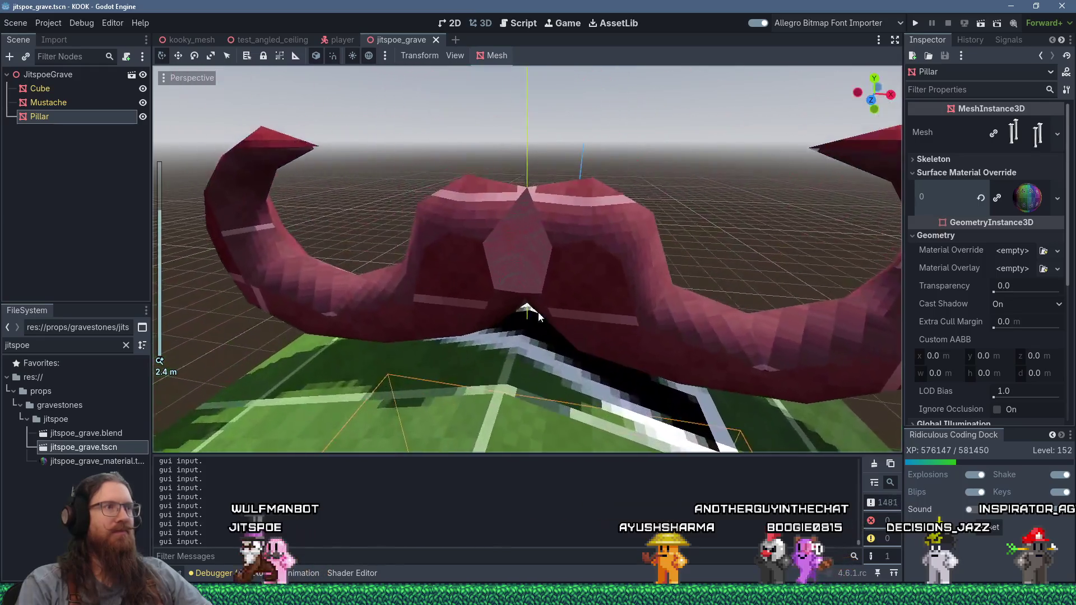
mouse_move(538, 312)
middle_mouse_down()
mouse_move(533, 298)
mouse_move(768, 261)
mouse_move(812, 277)
mouse_move(627, 223)
middle_mouse_up()
scroll(633, 214, "up", 3)
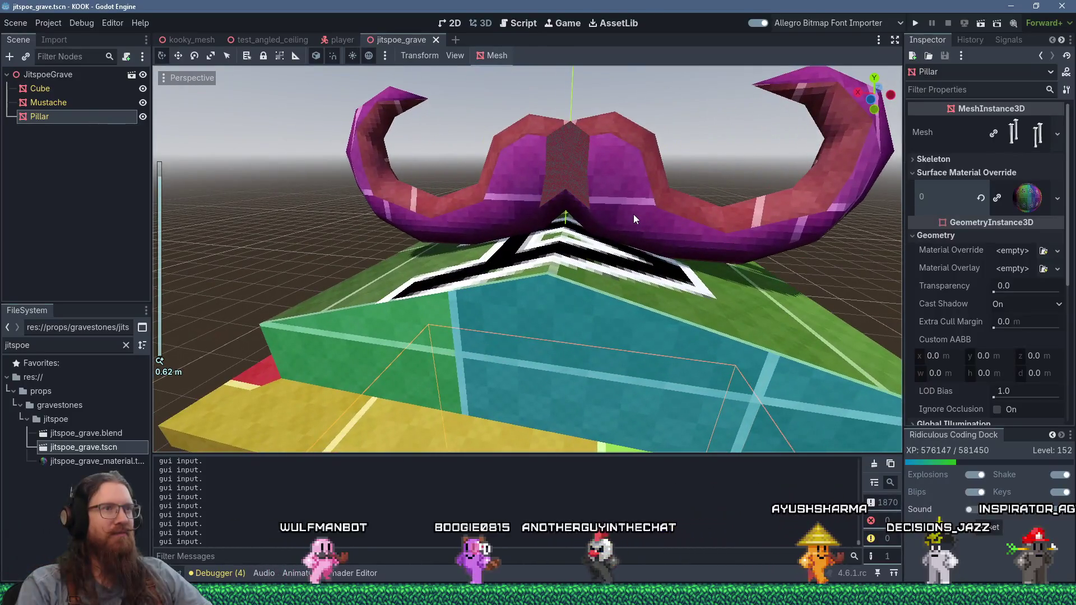
mouse_move(633, 214)
middle_mouse_down()
mouse_move(453, 223)
mouse_move(630, 263)
mouse_move(639, 310)
mouse_move(578, 274)
mouse_move(486, 294)
middle_mouse_up()
mouse_move(701, 255)
middle_mouse_down()
mouse_move(331, 246)
mouse_move(531, 240)
mouse_move(526, 307)
mouse_move(525, 240)
mouse_move(506, 189)
mouse_move(281, 190)
mouse_move(294, 307)
mouse_move(526, 354)
middle_mouse_up()
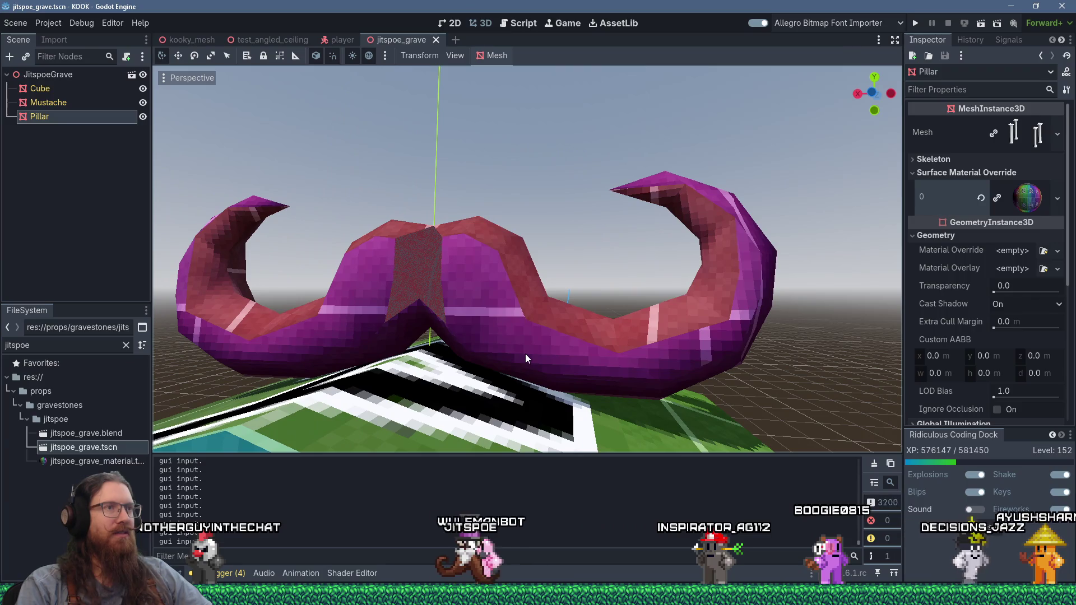
scroll(525, 354, "up", 3)
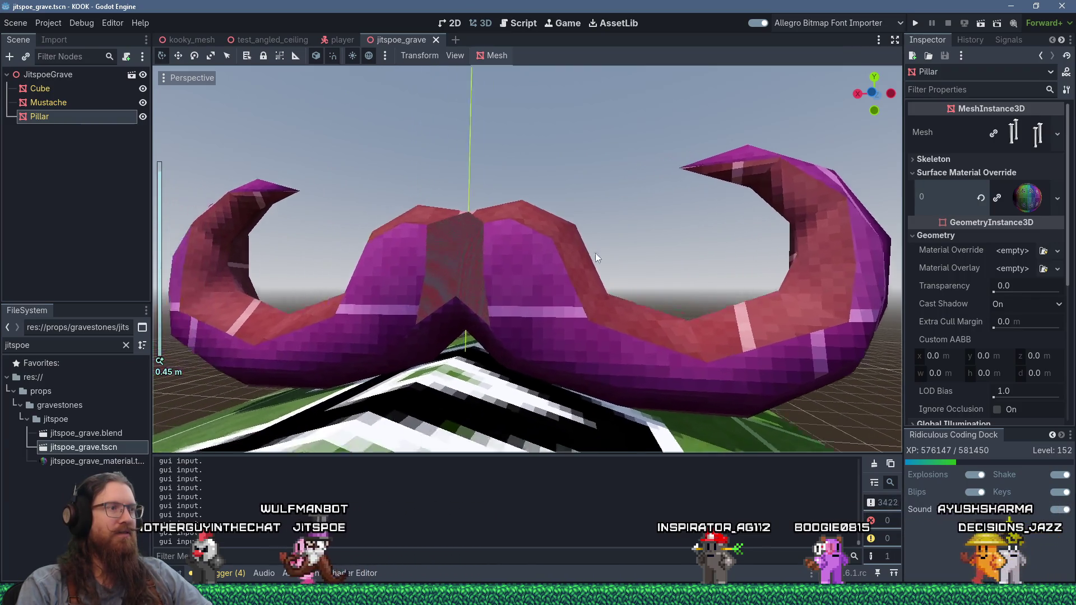
scroll(495, 284, "down", 6)
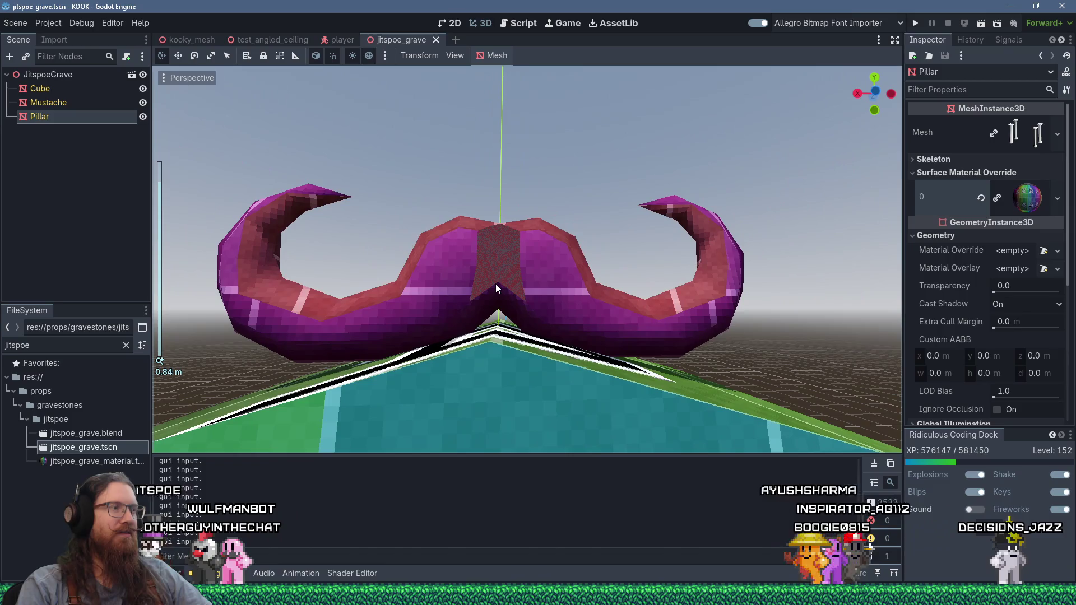
mouse_move(470, 294)
middle_mouse_down()
mouse_move(681, 330)
mouse_move(529, 334)
mouse_move(606, 363)
mouse_move(631, 439)
mouse_move(664, 389)
mouse_move(476, 419)
mouse_move(425, 336)
mouse_move(406, 251)
middle_mouse_up()
scroll(418, 270, "up", 2)
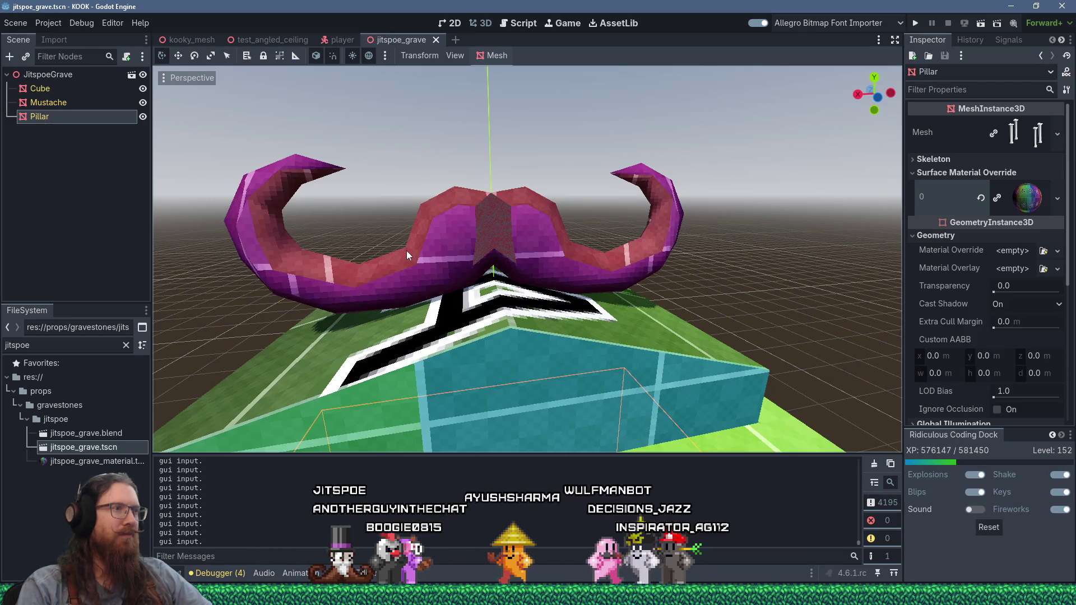
key("alt+Tab")
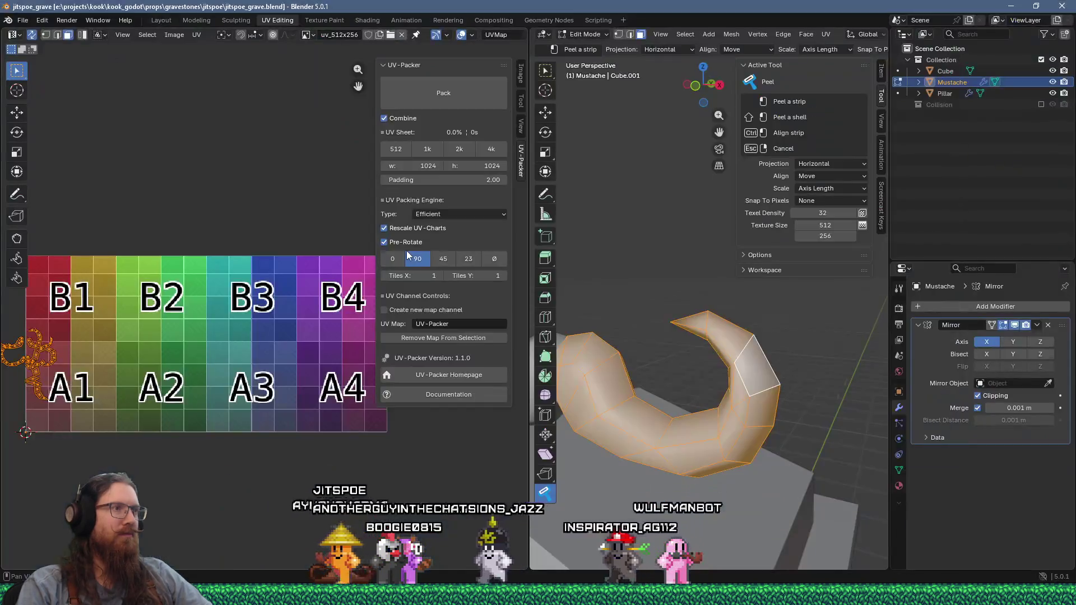
middle_click_drag(695, 392, 712, 413)
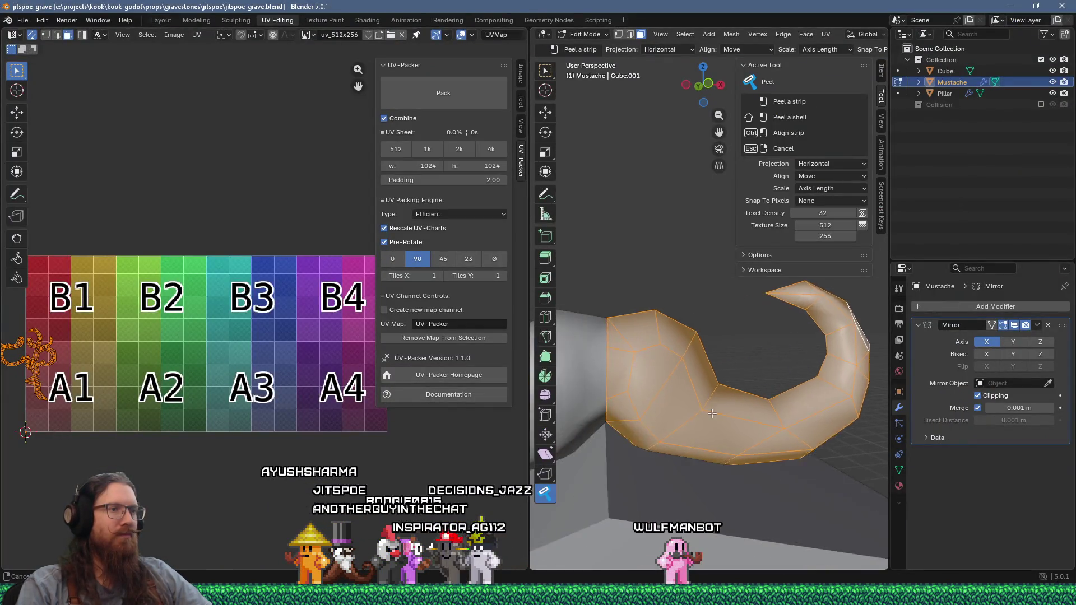
scroll(686, 391, "up", 3)
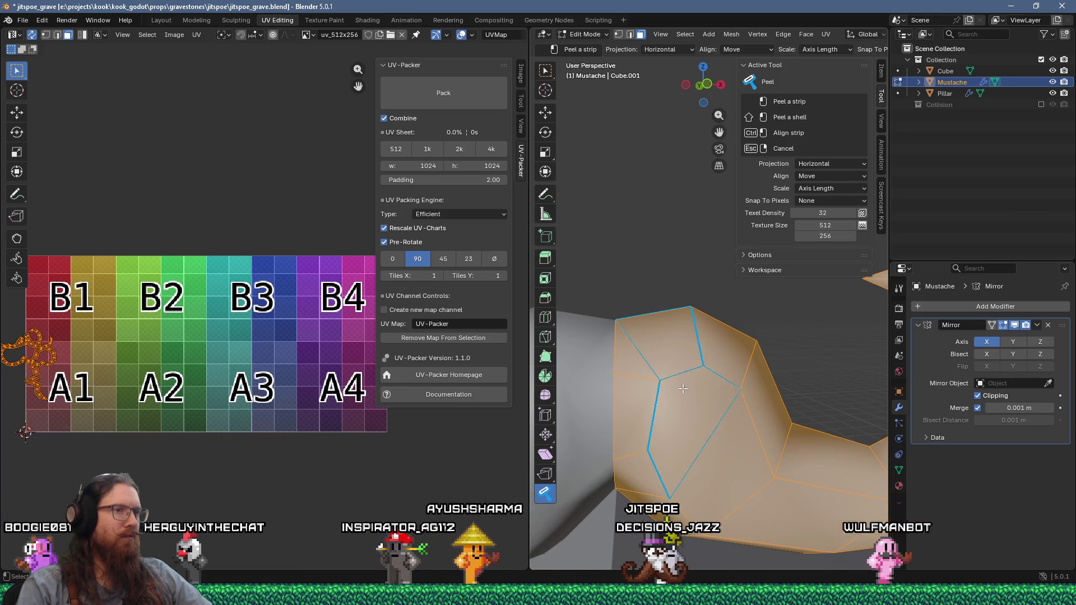
middle_click_drag(170, 387, 323, 353)
scroll(124, 289, "up", 7)
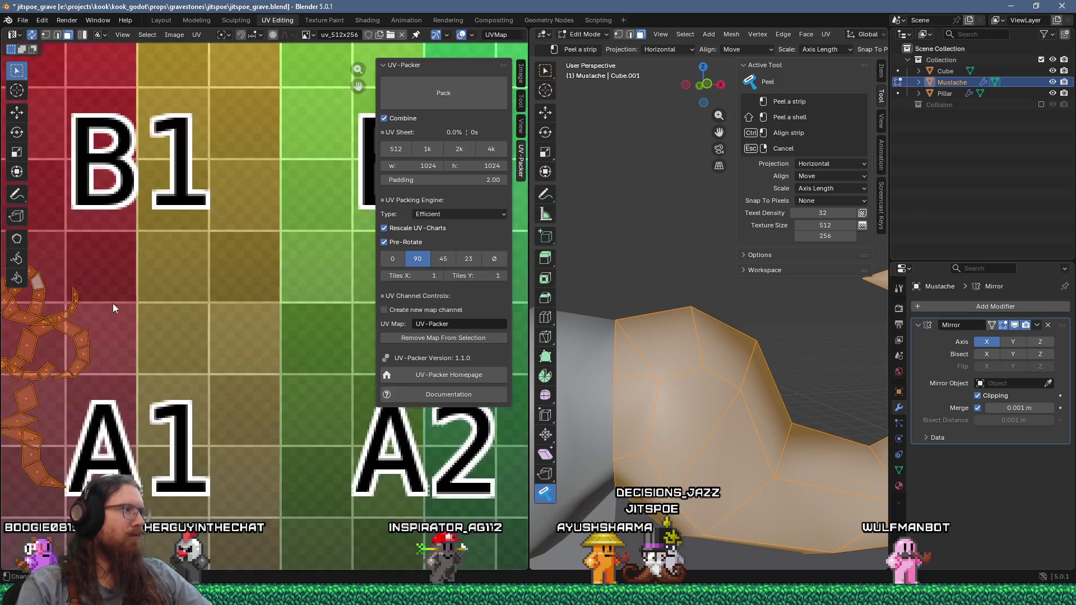
scroll(125, 290, "up", 7)
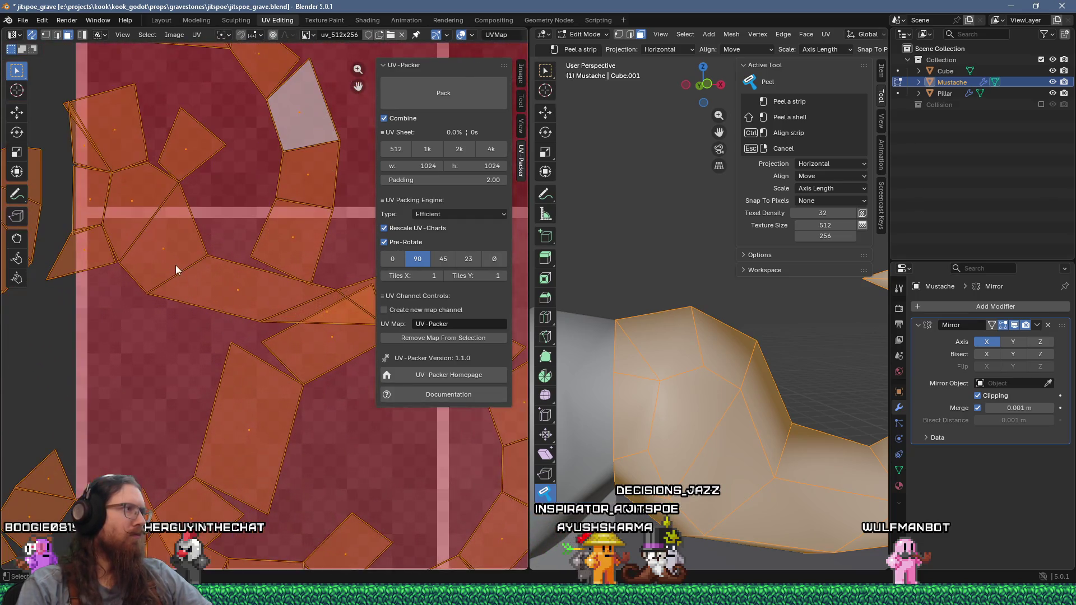
middle_click_drag(183, 263, 257, 338)
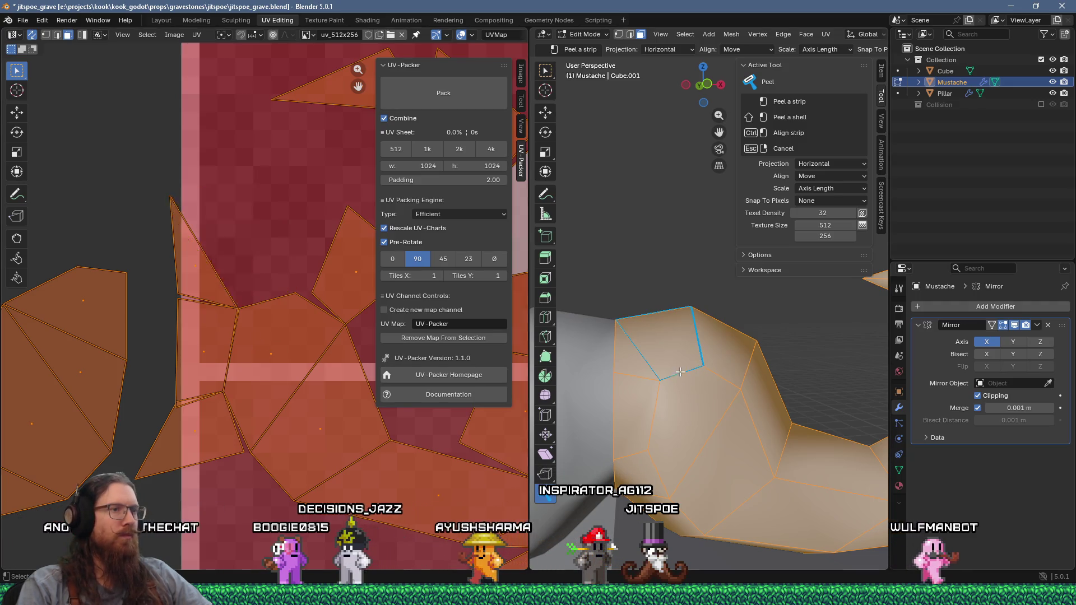
scroll(283, 328, "up", 5)
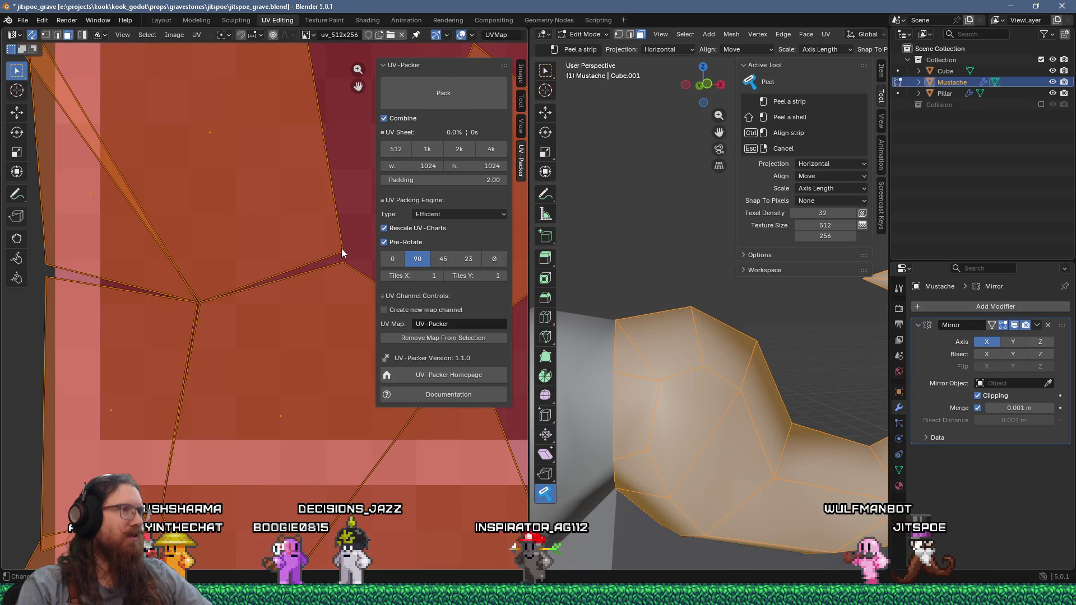
scroll(339, 268, "down", 3)
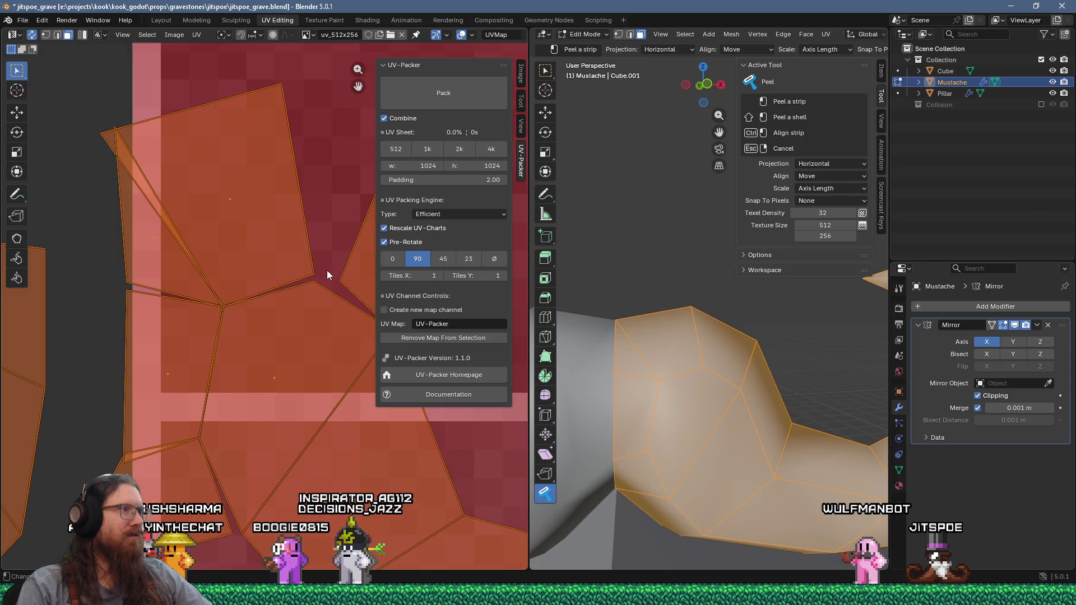
mouse_move(712, 426)
middle_mouse_down()
mouse_move(698, 384)
mouse_move(752, 389)
middle_mouse_up()
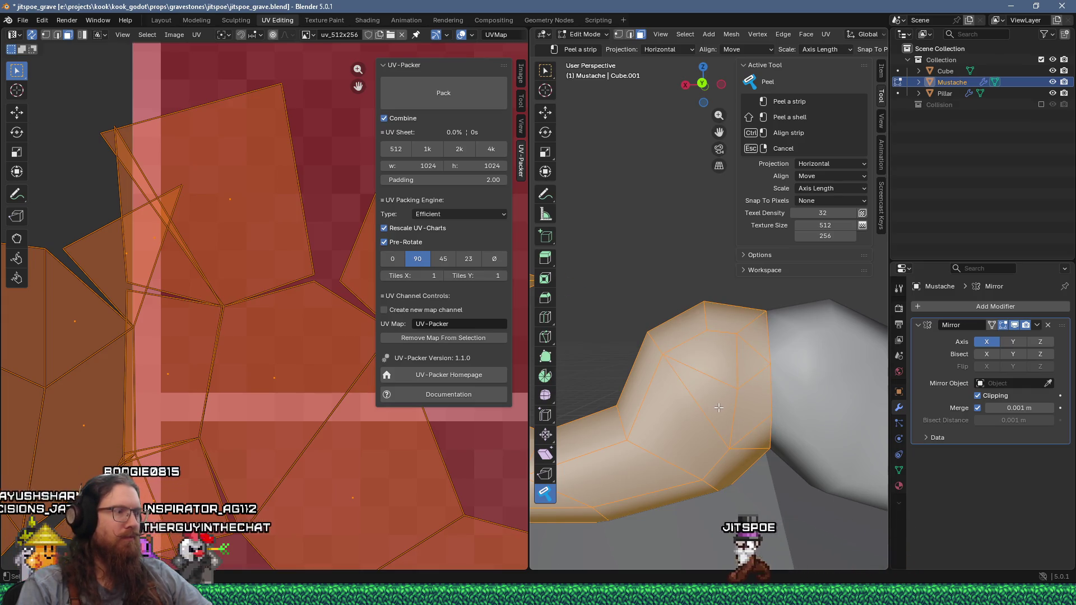
scroll(260, 401, "down", 8)
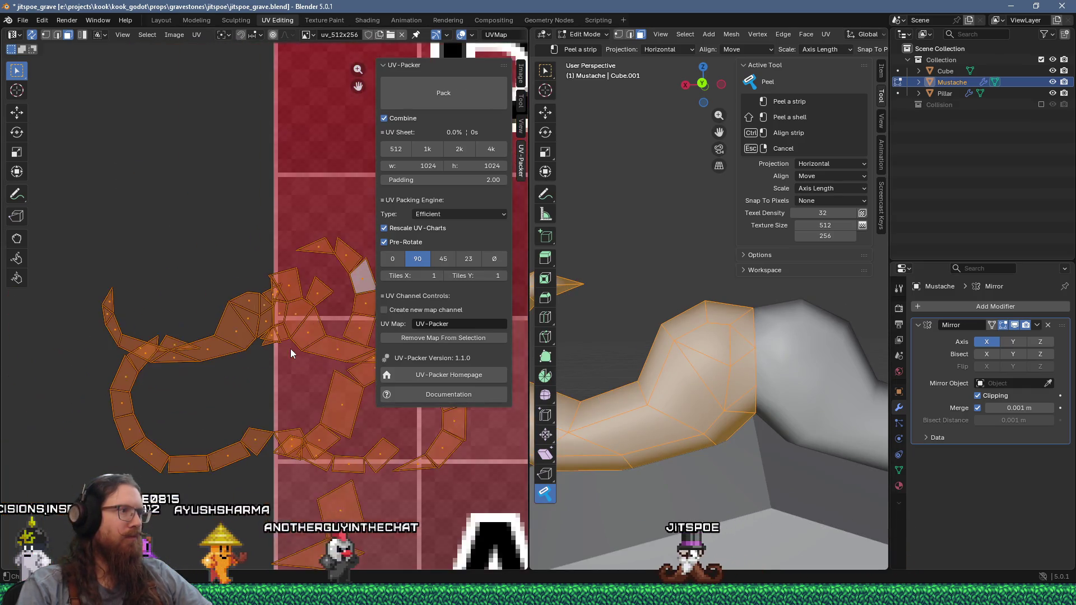
scroll(291, 349, "down", 2)
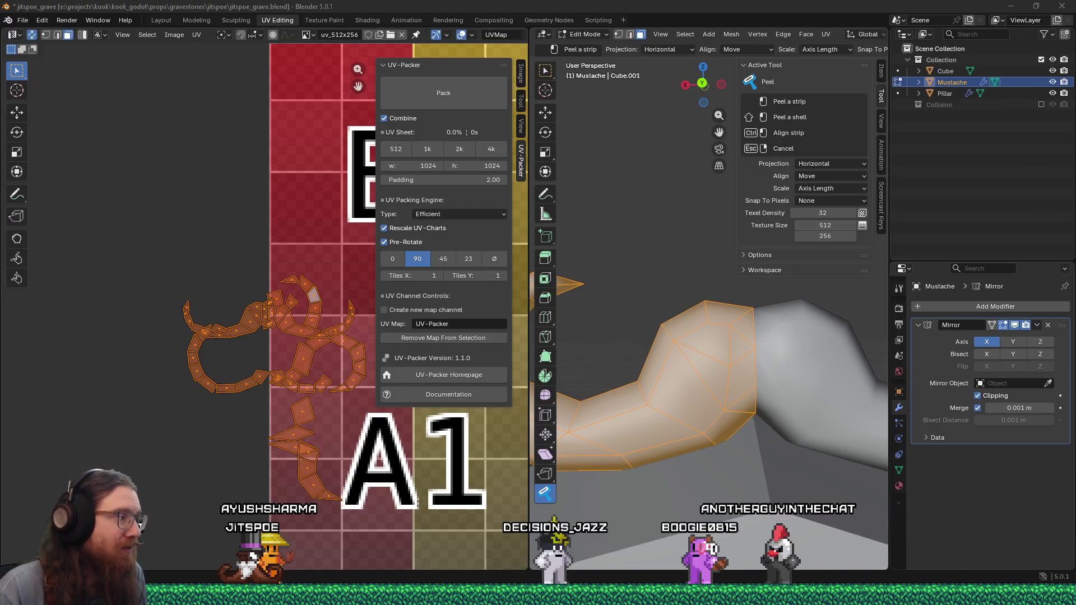
Bring the Firefox window showing the Bluesky red-brick building post to the front.
mouse_move(538, 594)
left_click(972, 559)
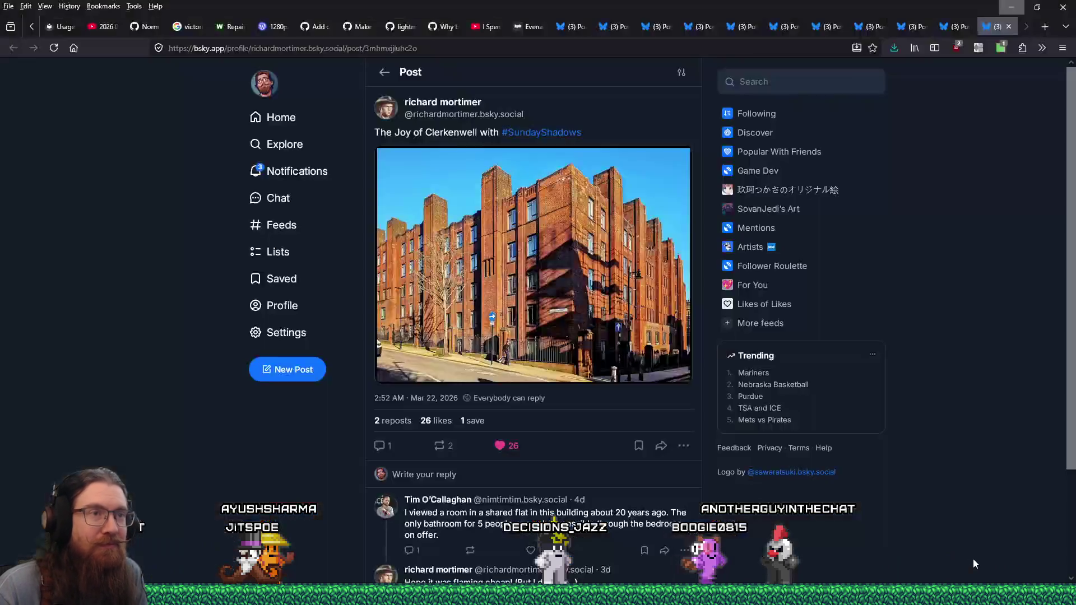
Save the Clerkenwell red-brick building photo into levels > london, then close the post.
left_click(676, 327)
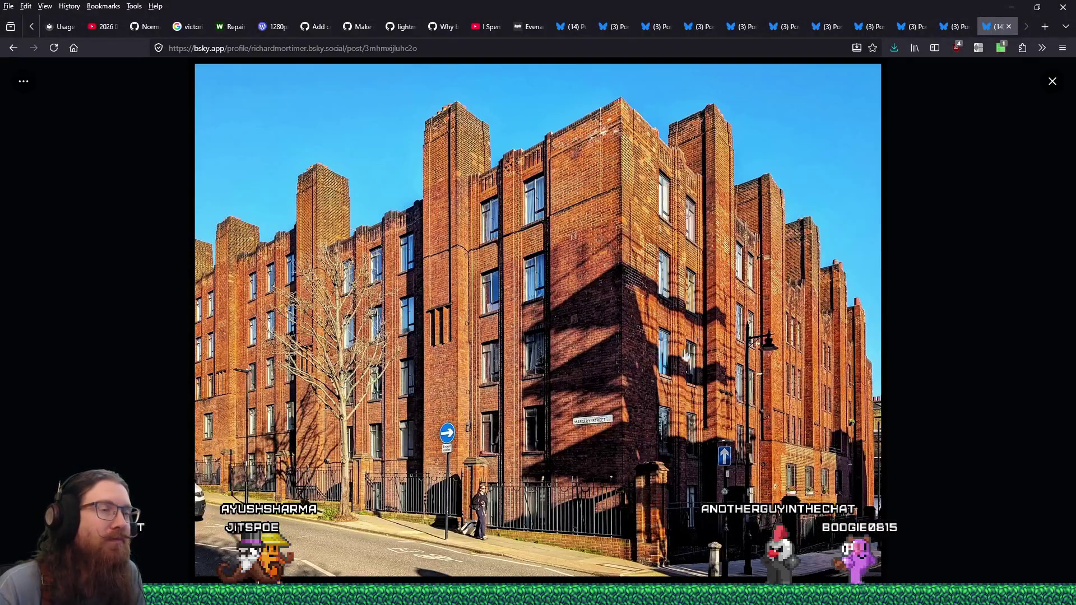
right_click(660, 320)
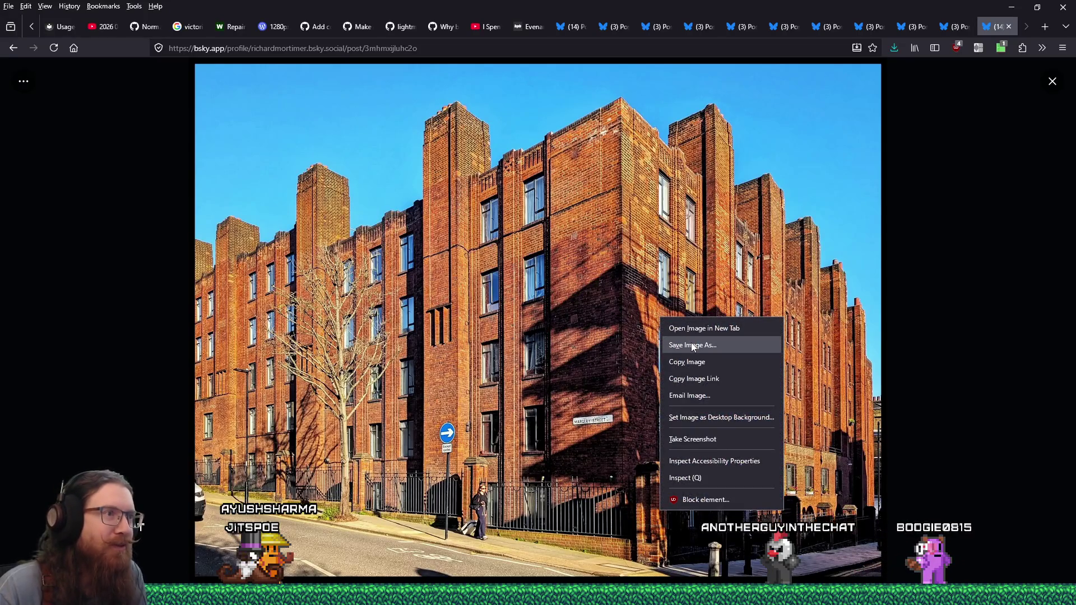
left_click(694, 346)
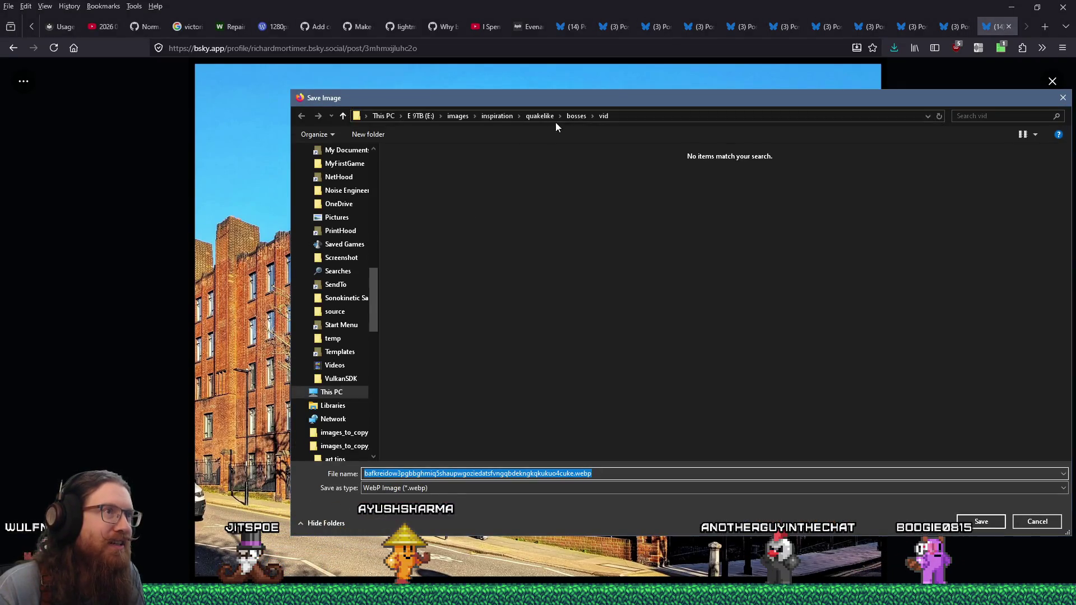
double_click(411, 248)
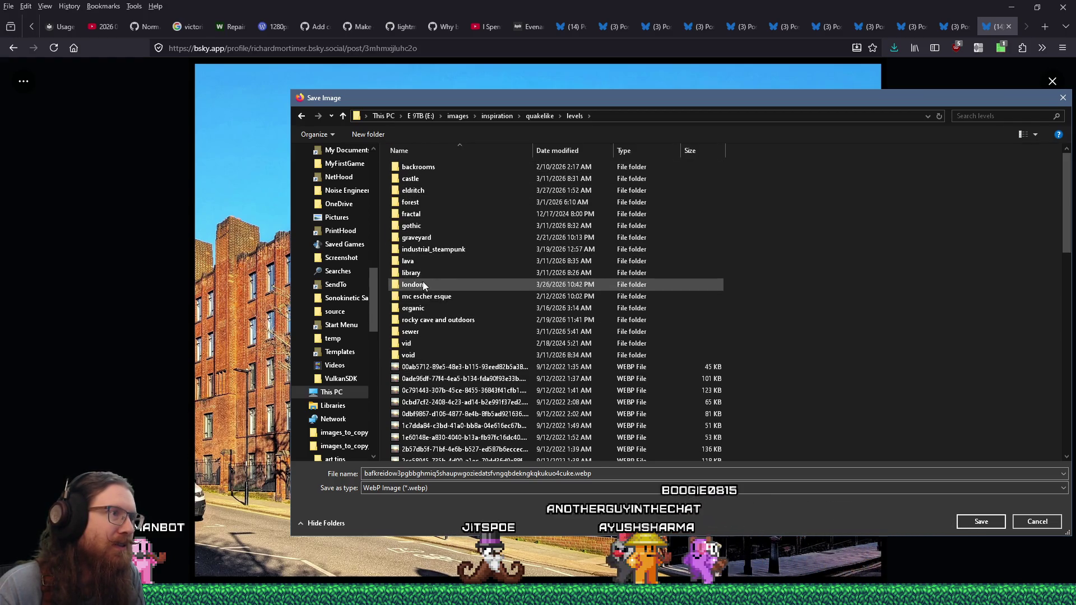
left_click(981, 521)
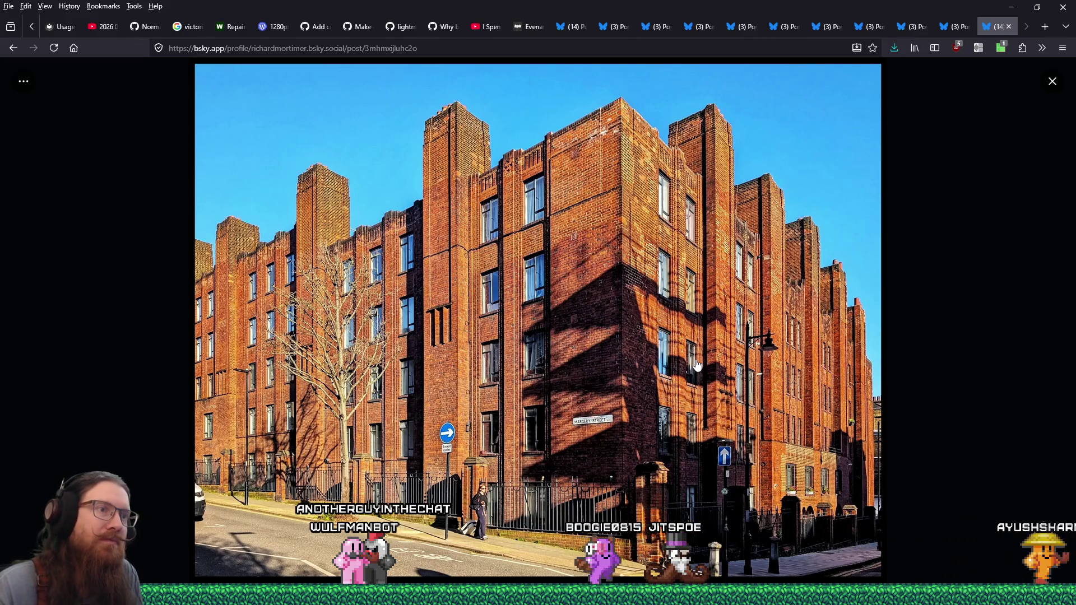
left_click(1008, 27)
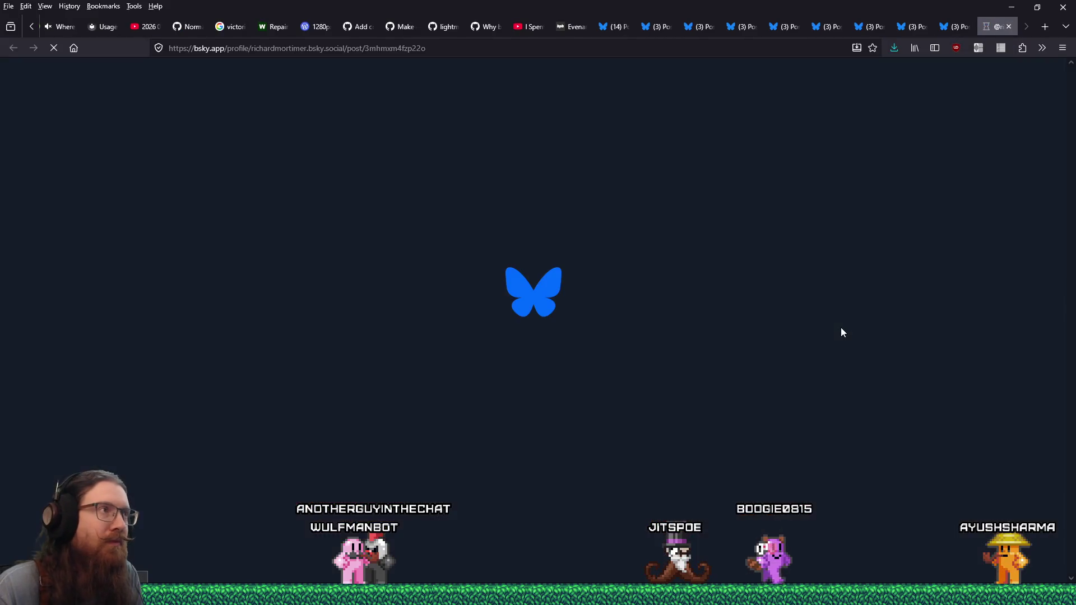
Save the City Road houses photo into the london folder and close the post.
left_click(614, 352)
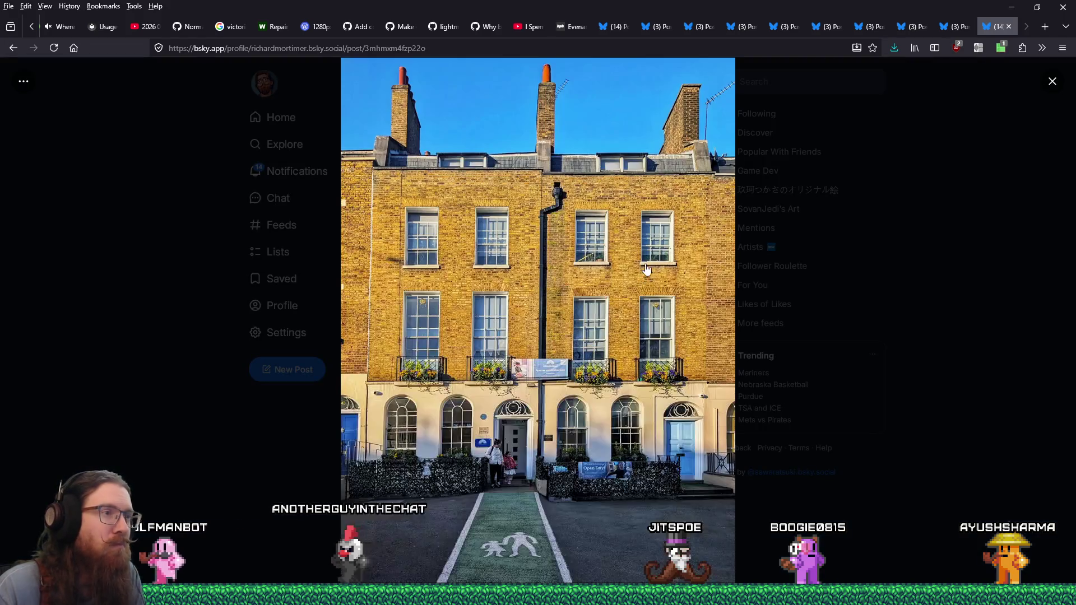
right_click(657, 243)
left_click(693, 270)
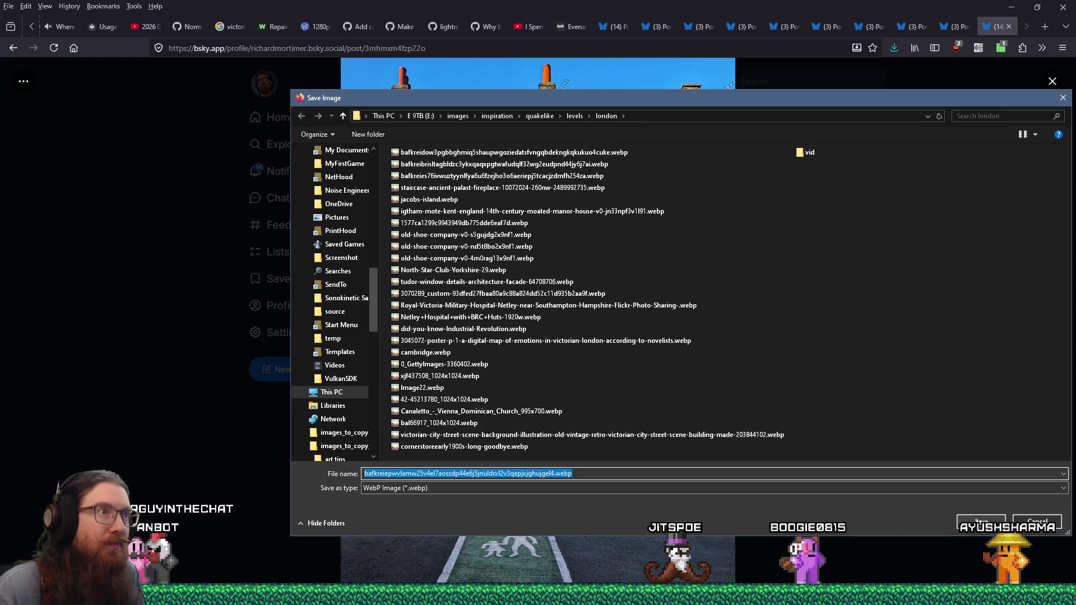
left_click(976, 521)
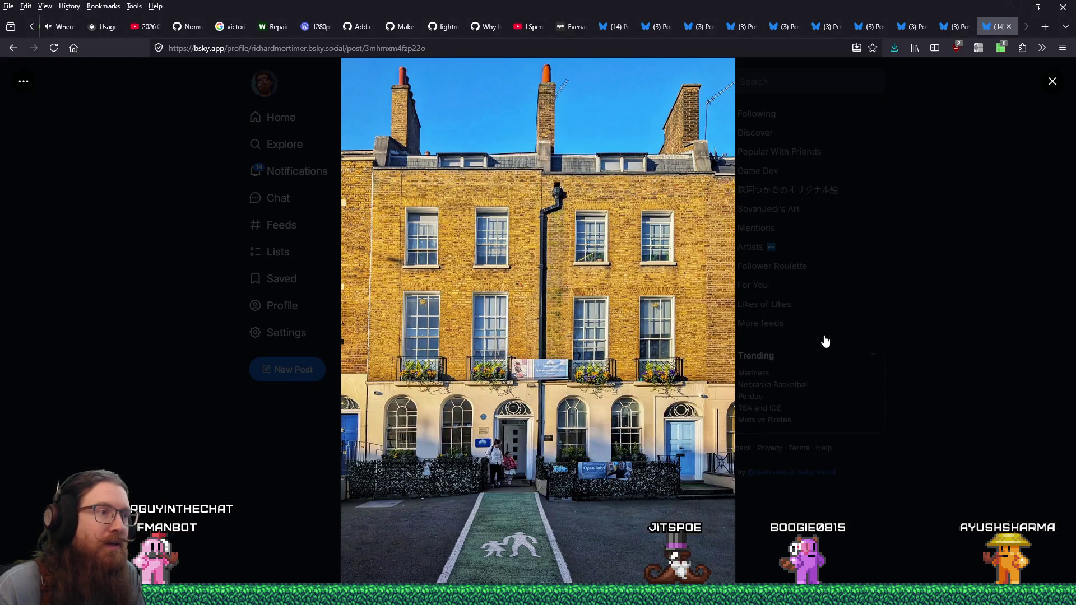
left_click(1007, 28)
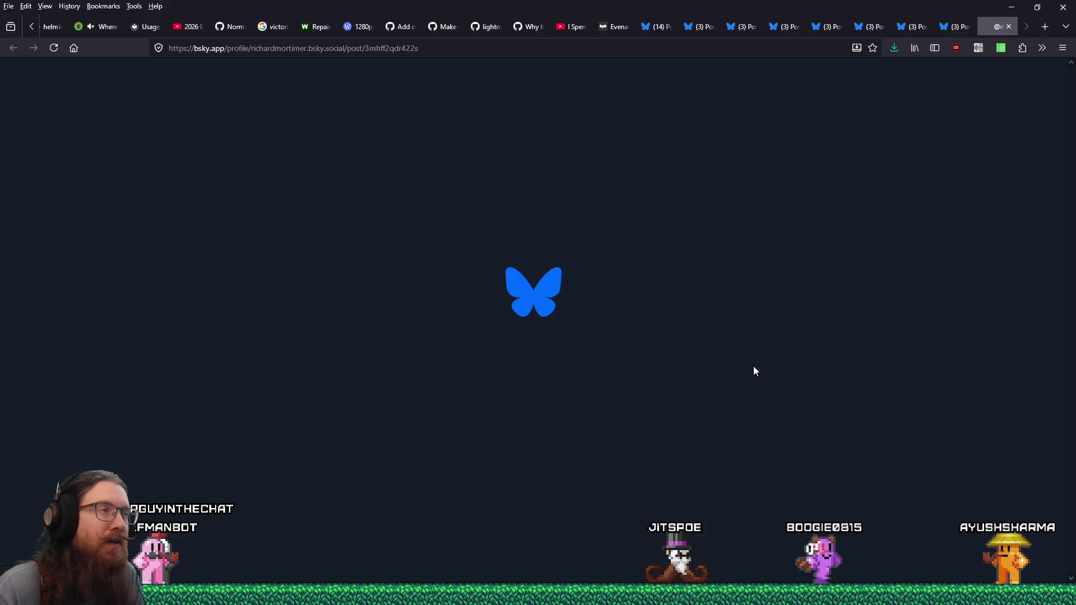
Save the Pentonville houses photo to london, close it, and open the landscape artwork full-size.
left_click(615, 341)
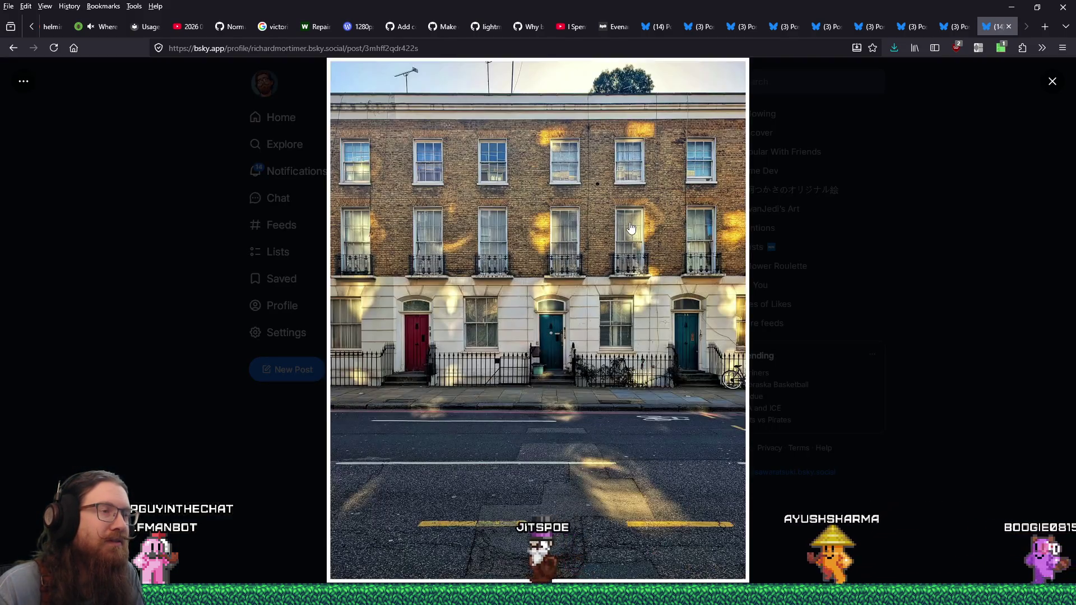
right_click(630, 228)
left_click(656, 244)
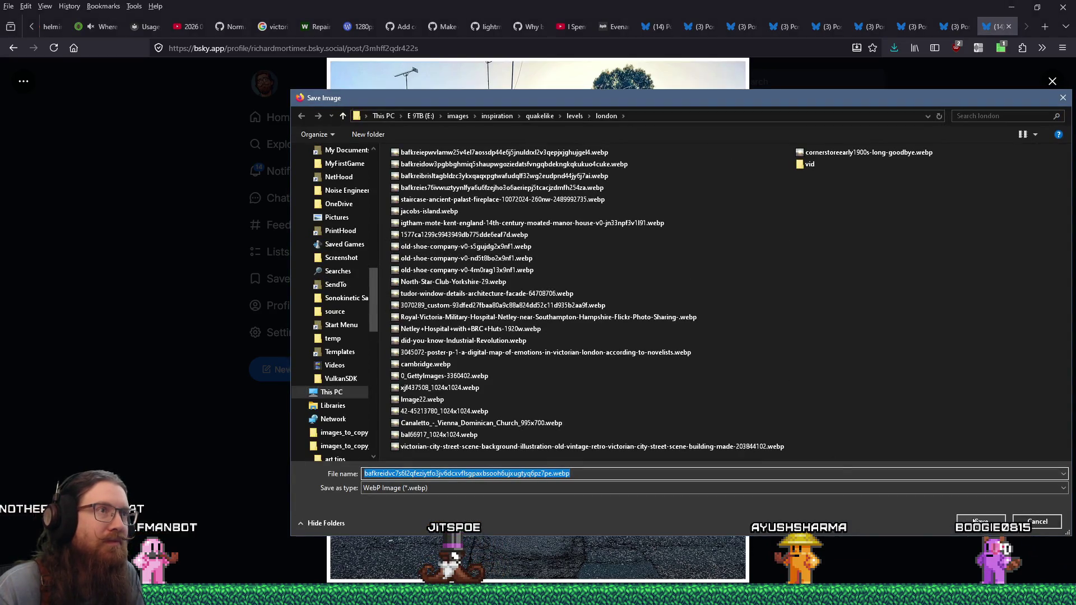
left_click(977, 520)
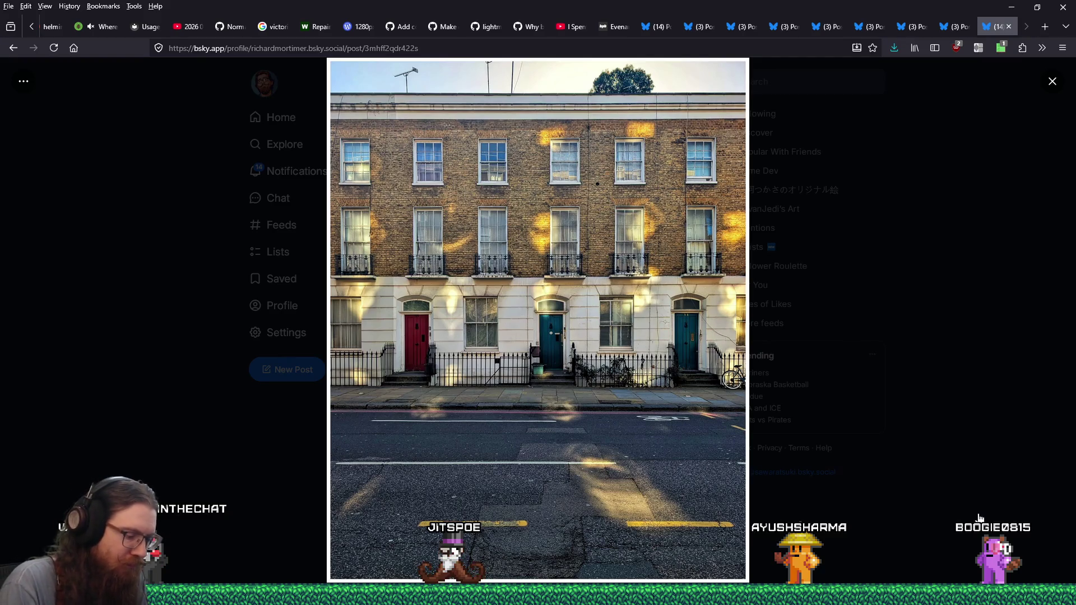
left_click(1009, 26)
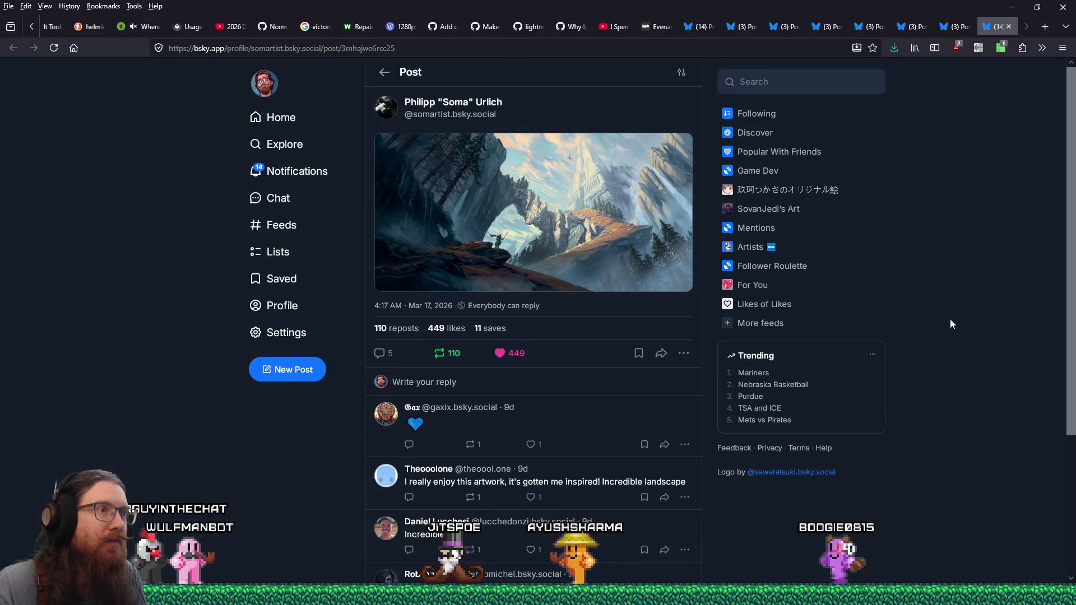
left_click(672, 239)
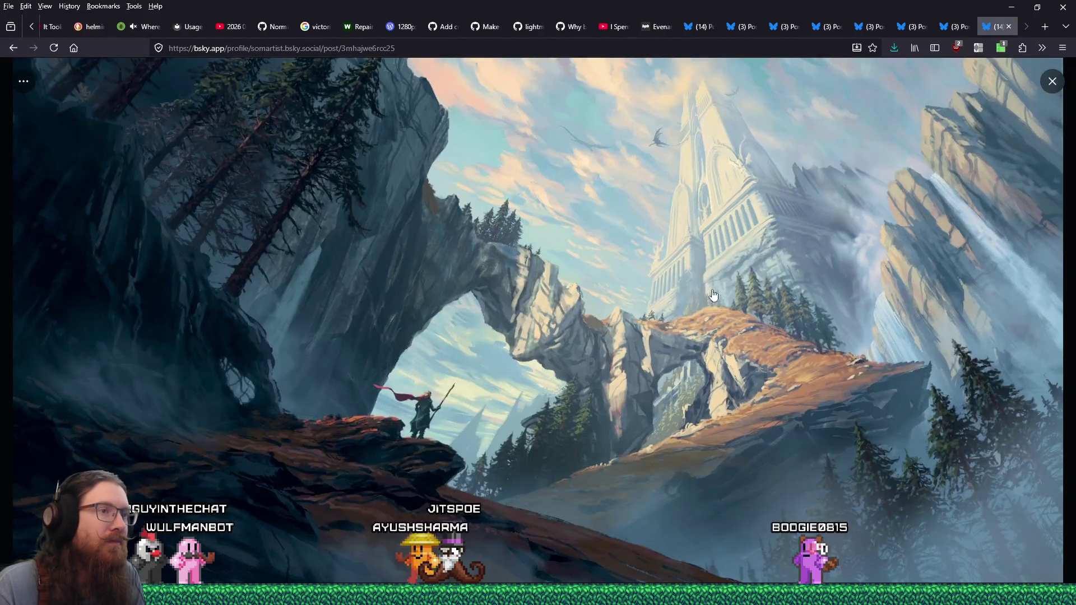